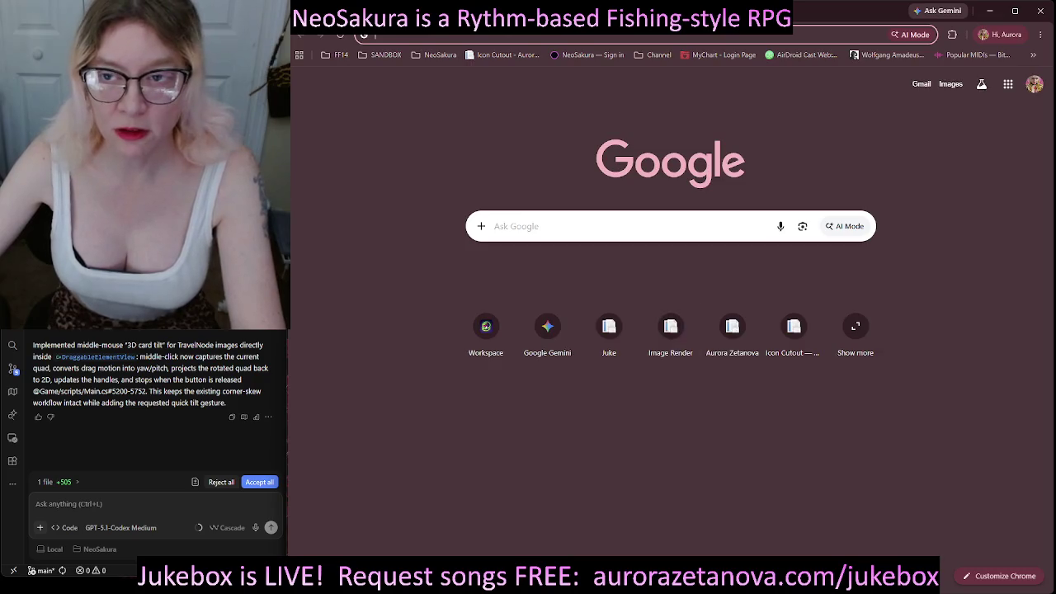
Restore the Chrome window from maximized and resize it to fit beside the panels.
mouse_move(648, 16)
left_mouse_down()
mouse_move(648, 122)
mouse_move(598, 496)
mouse_move(598, 593)
left_mouse_up()
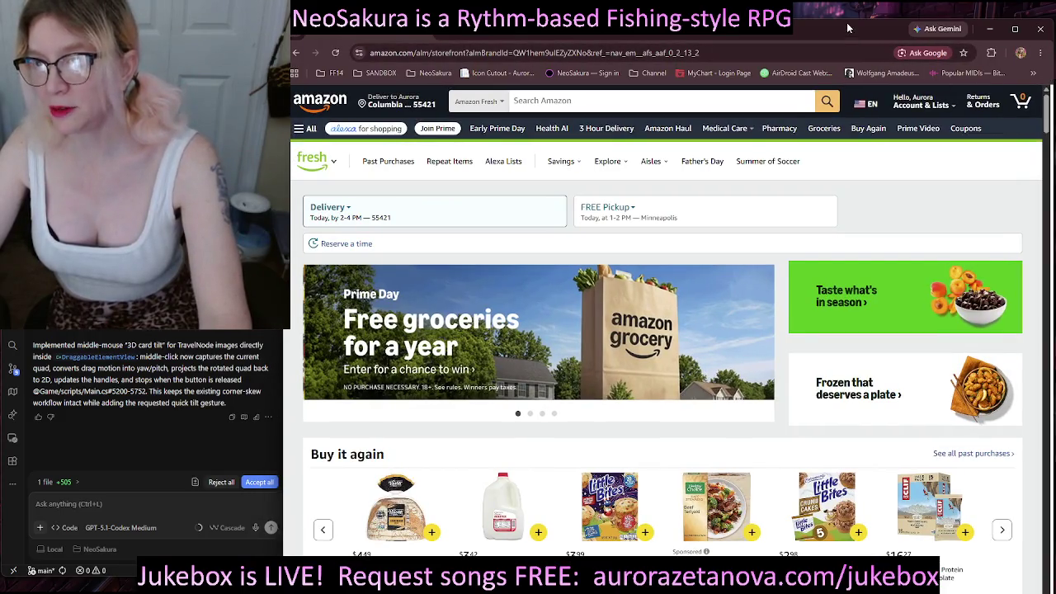
double_click(840, 3)
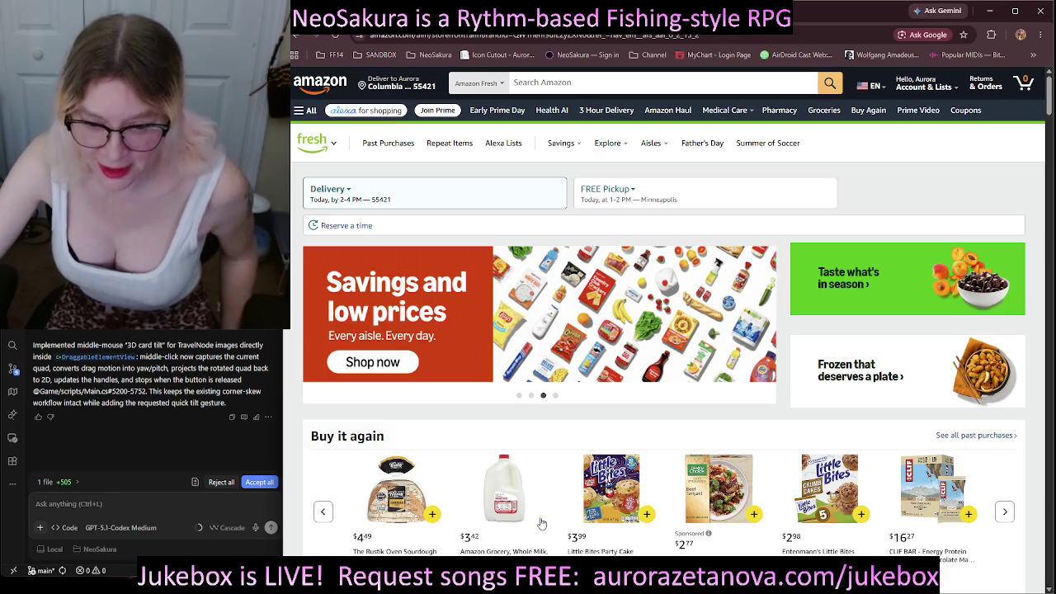
From Buy it again, add one gallon of whole milk and two Rustik Oven sourdough loaves.
left_click(539, 516)
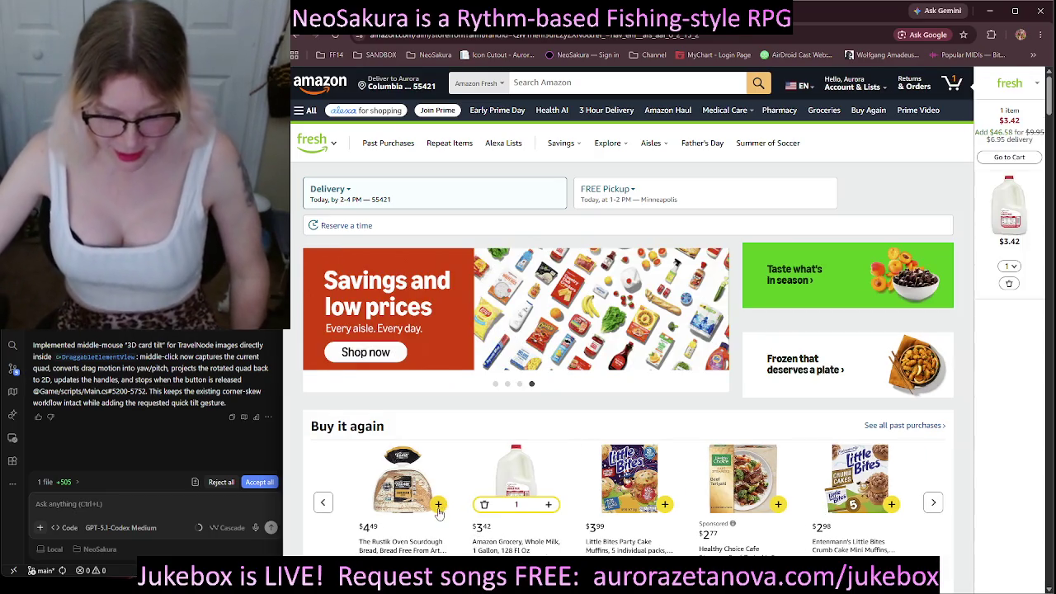
left_click(435, 504)
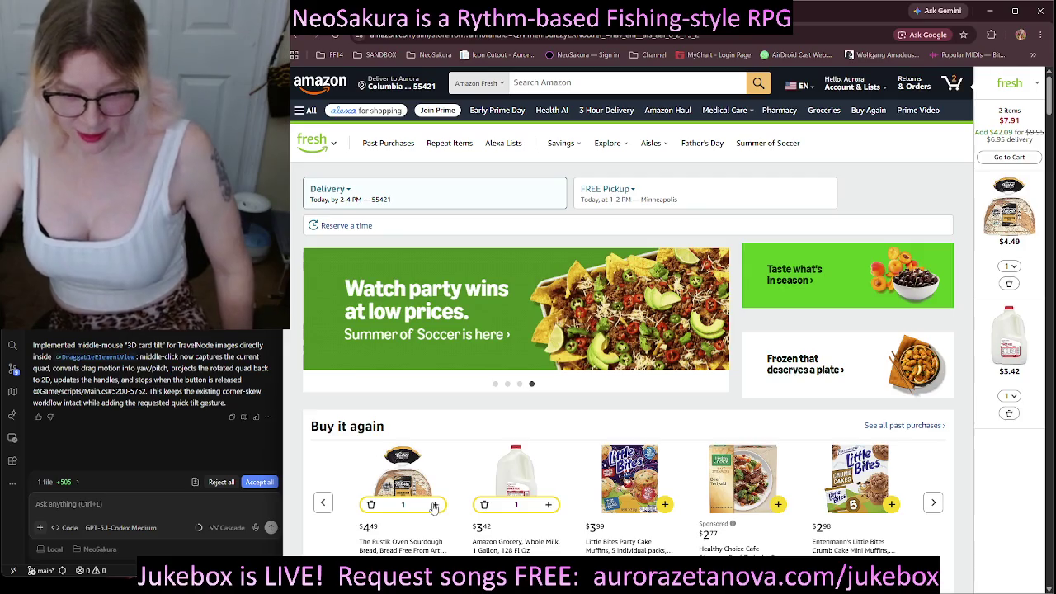
left_click(435, 504)
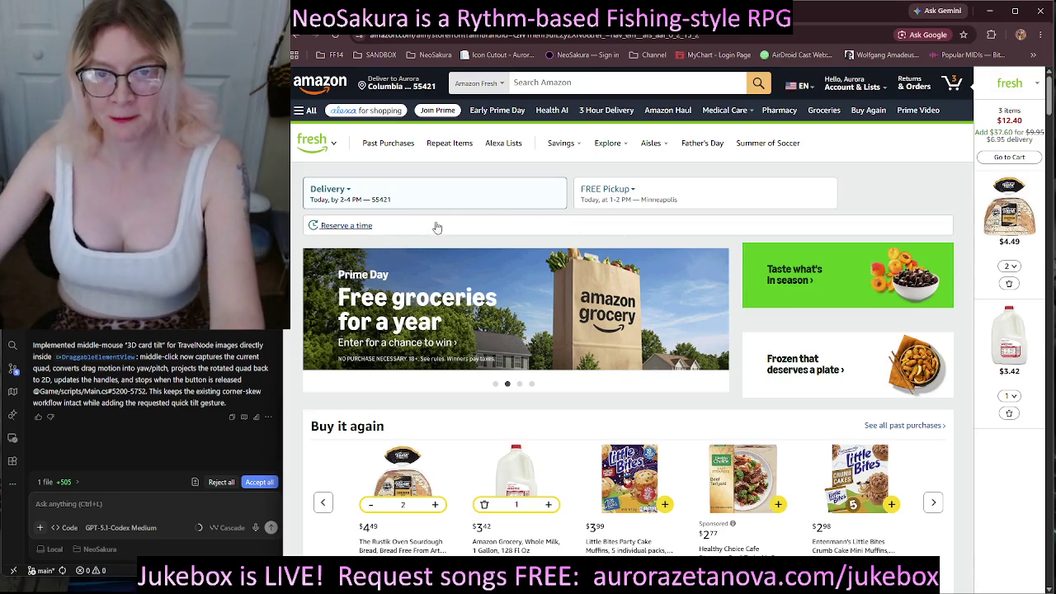
left_click(568, 84)
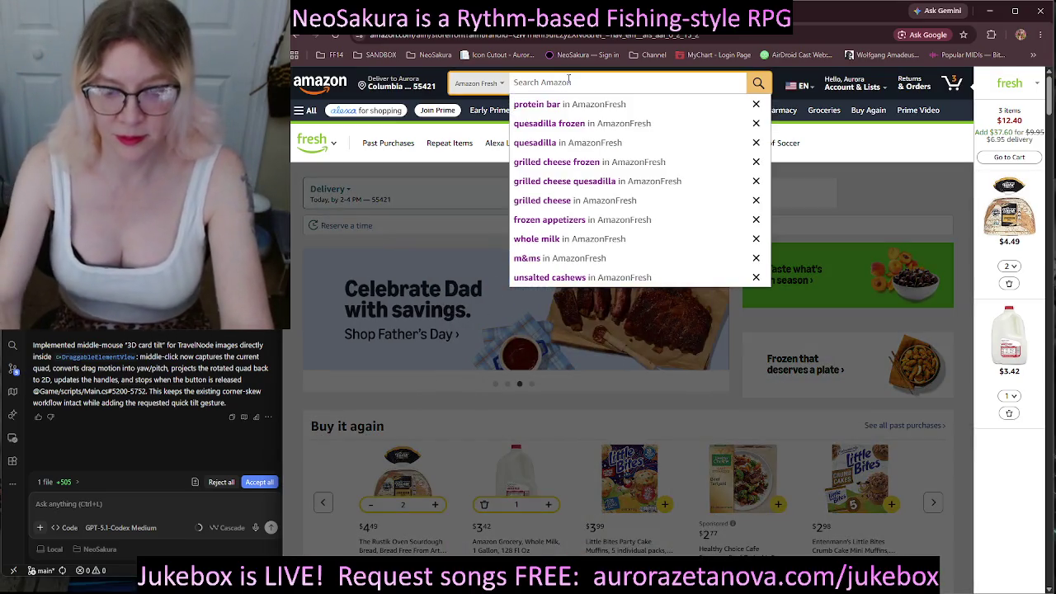
type("frozen")
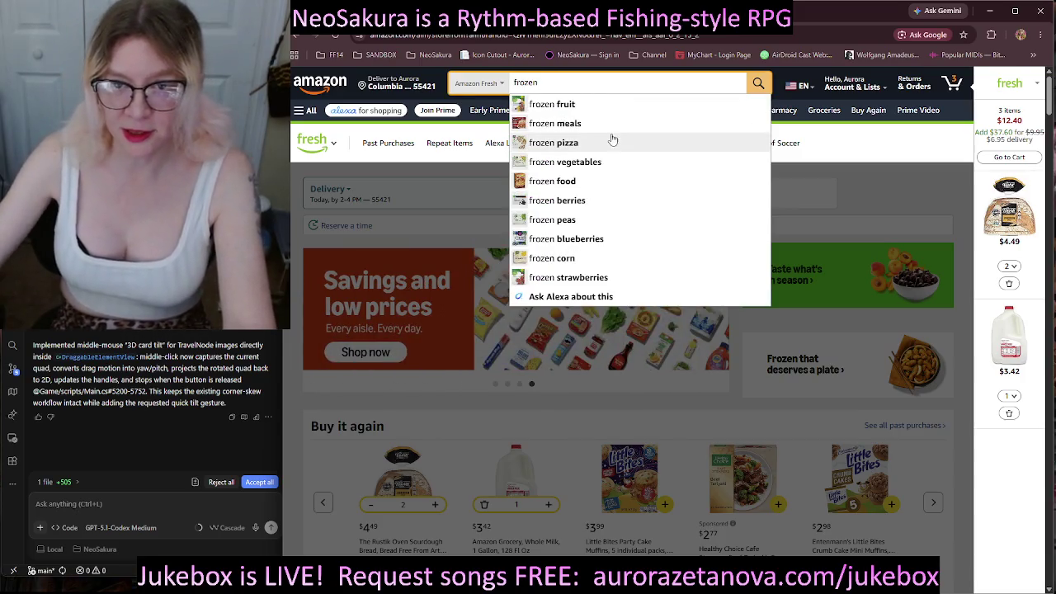
Pick the 'frozen pizza' suggestion and browse its 129 results.
left_click(601, 148)
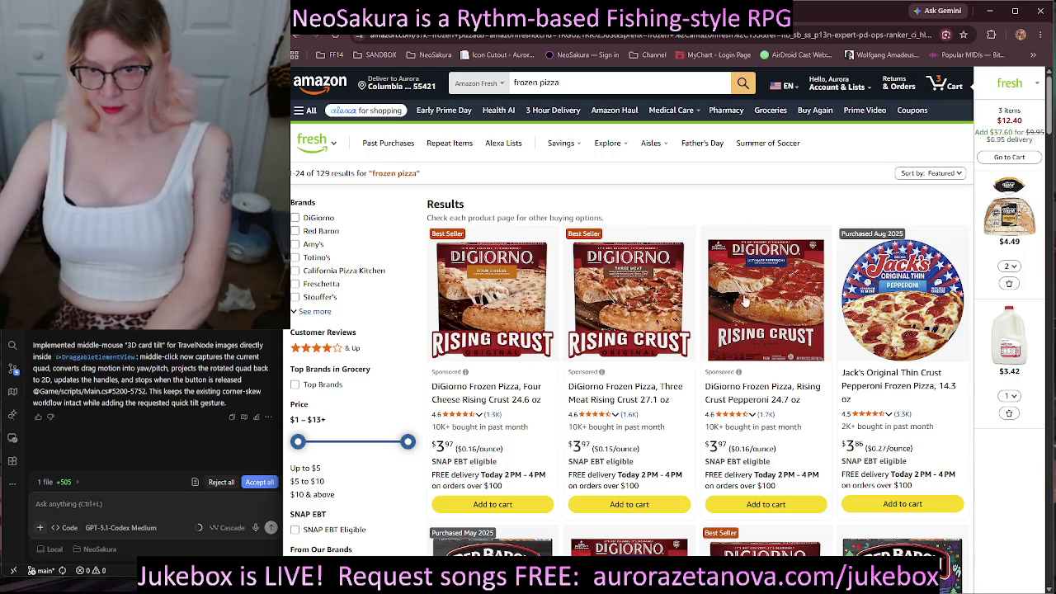
scroll(840, 348, "down", 3)
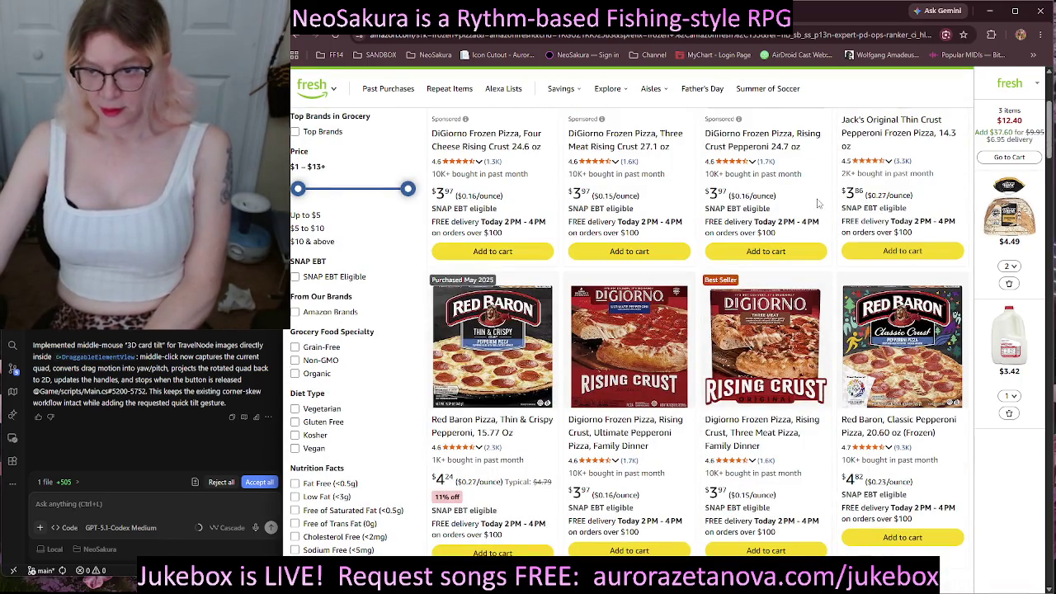
scroll(826, 195, "down", 3)
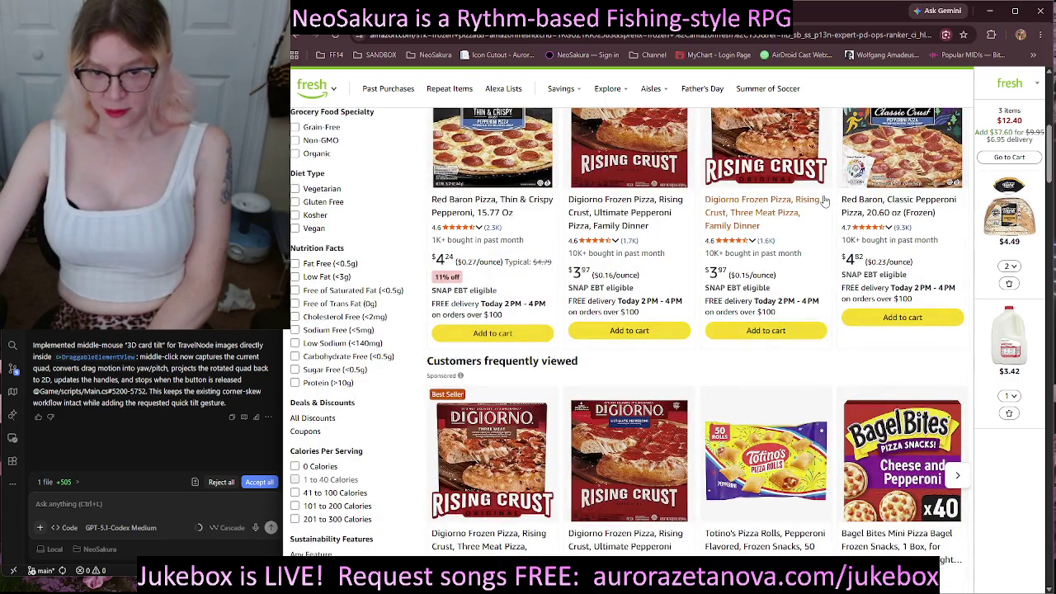
scroll(825, 198, "down", 6)
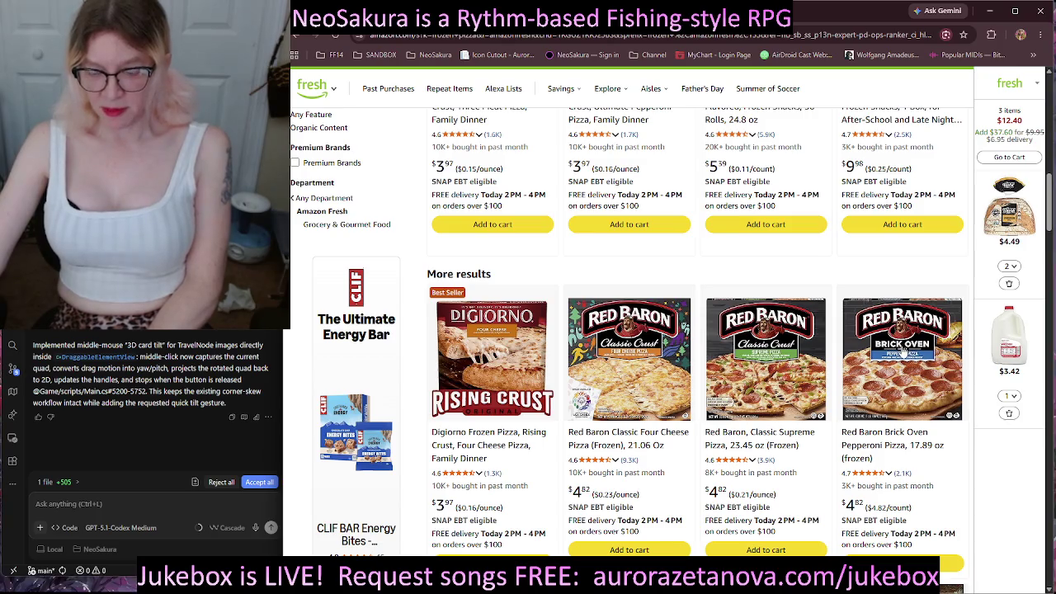
scroll(904, 351, "down", 2)
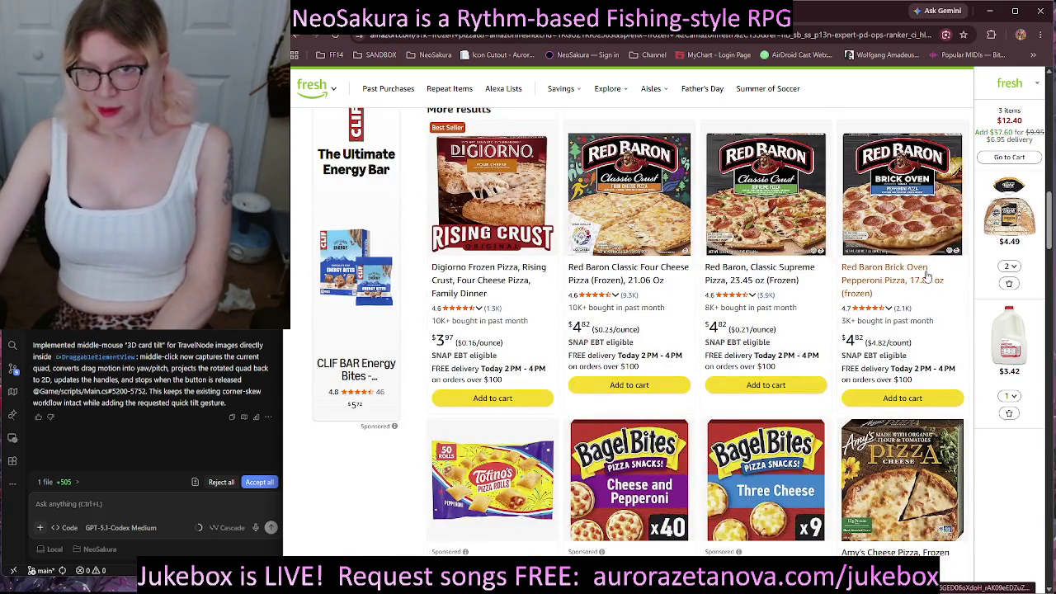
scroll(924, 280, "down", 5)
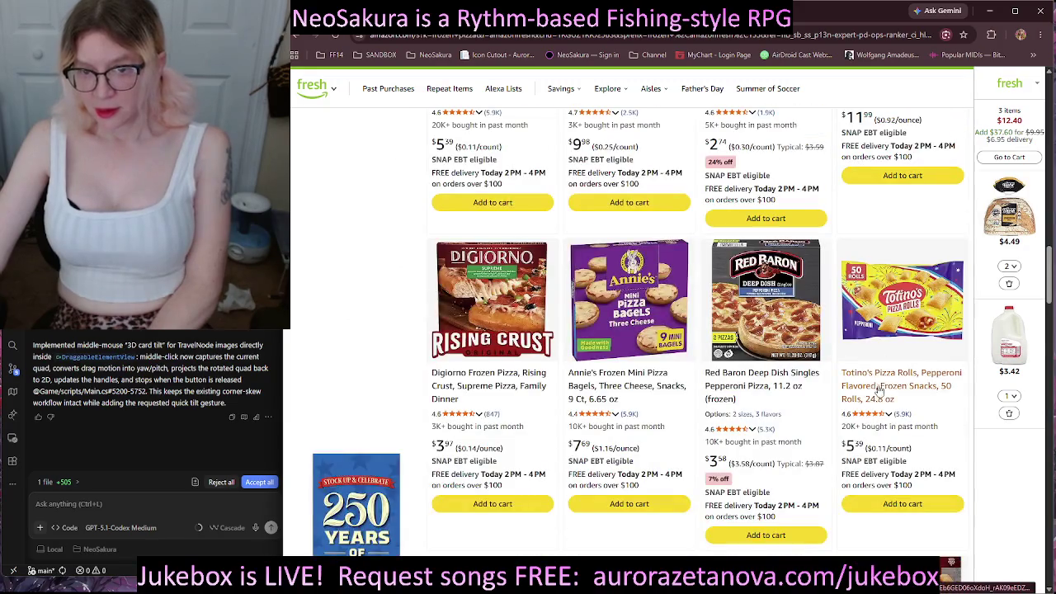
scroll(880, 388, "down", 5)
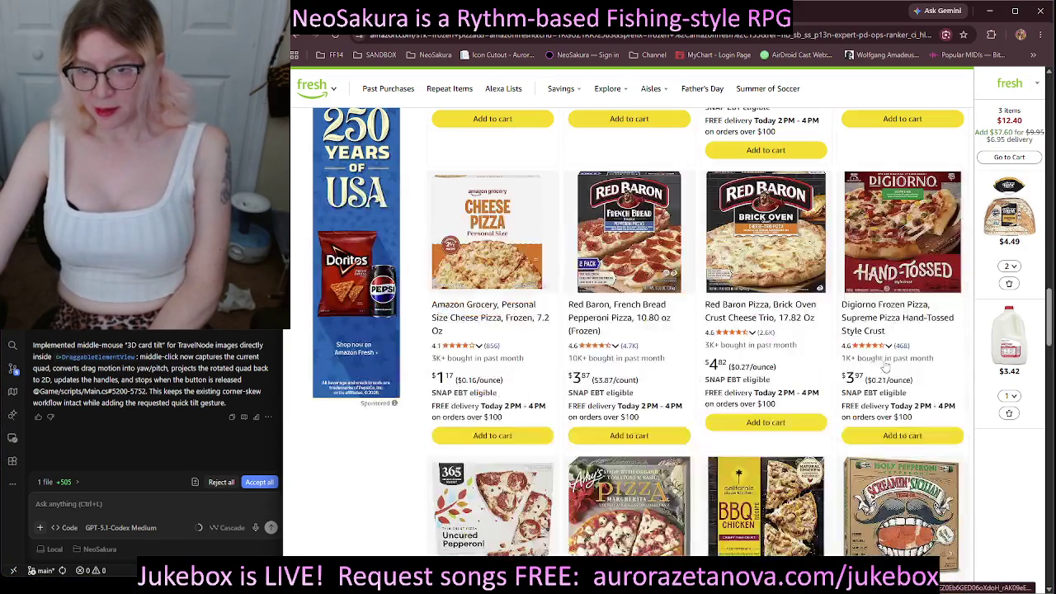
mouse_move(876, 345)
scroll(869, 324, "down", 2)
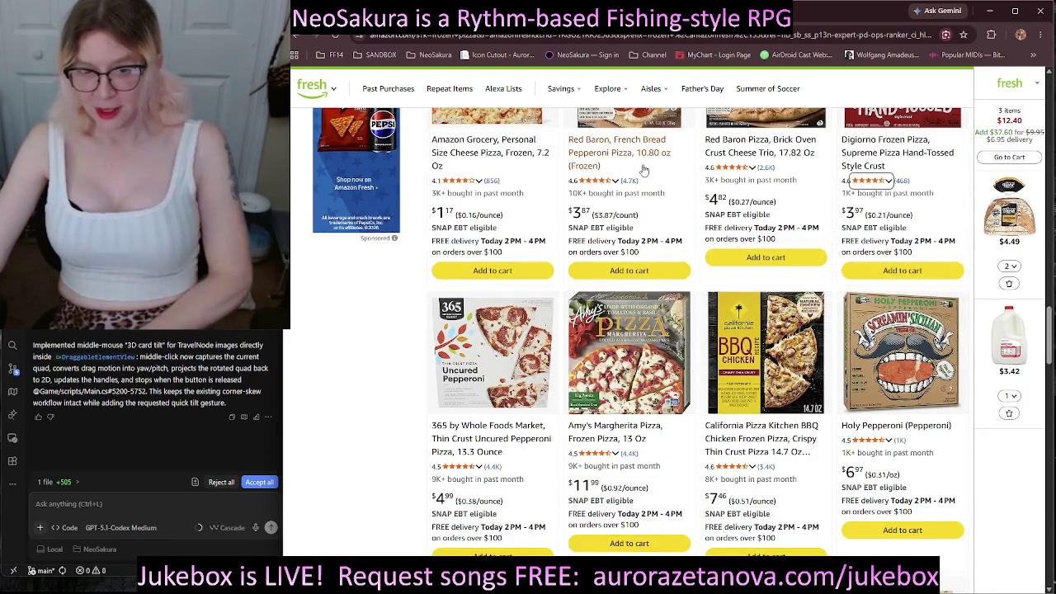
scroll(749, 279, "down", 2)
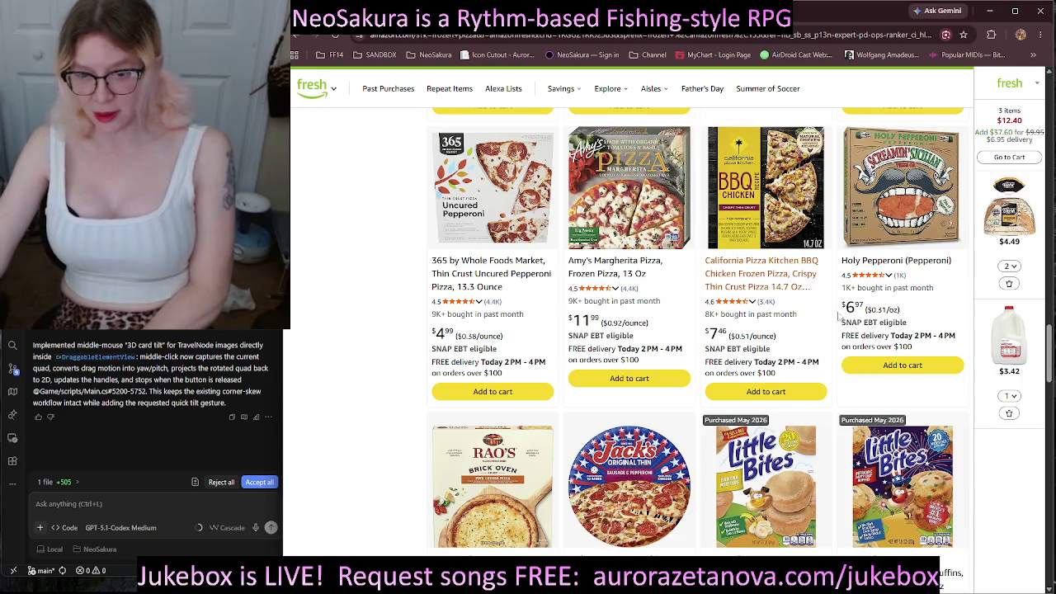
scroll(750, 280, "down", 4)
scroll(877, 259, "up", 7)
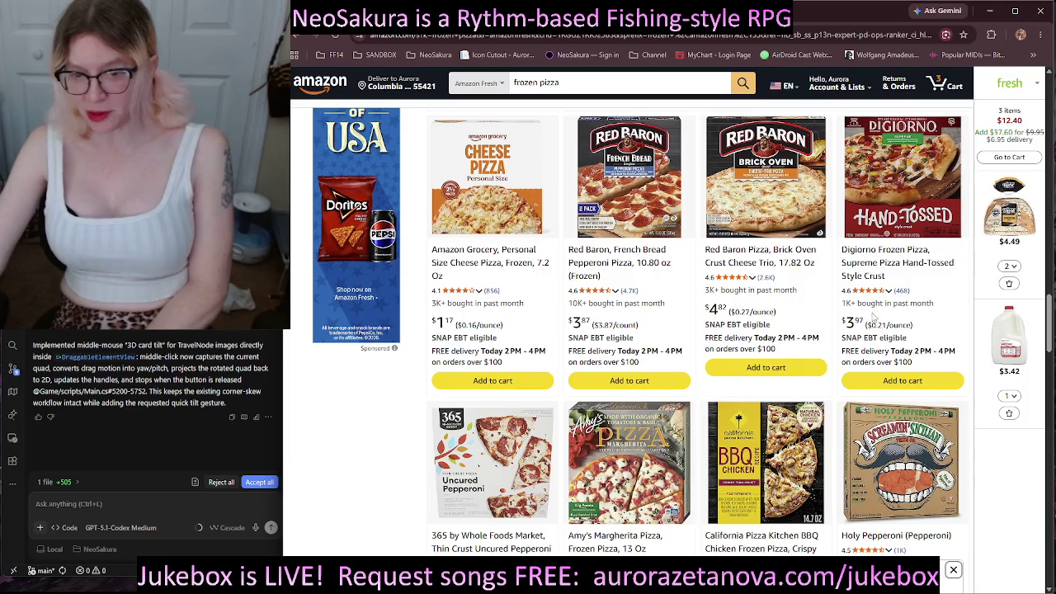
scroll(875, 318, "up", 2)
scroll(898, 313, "up", 1)
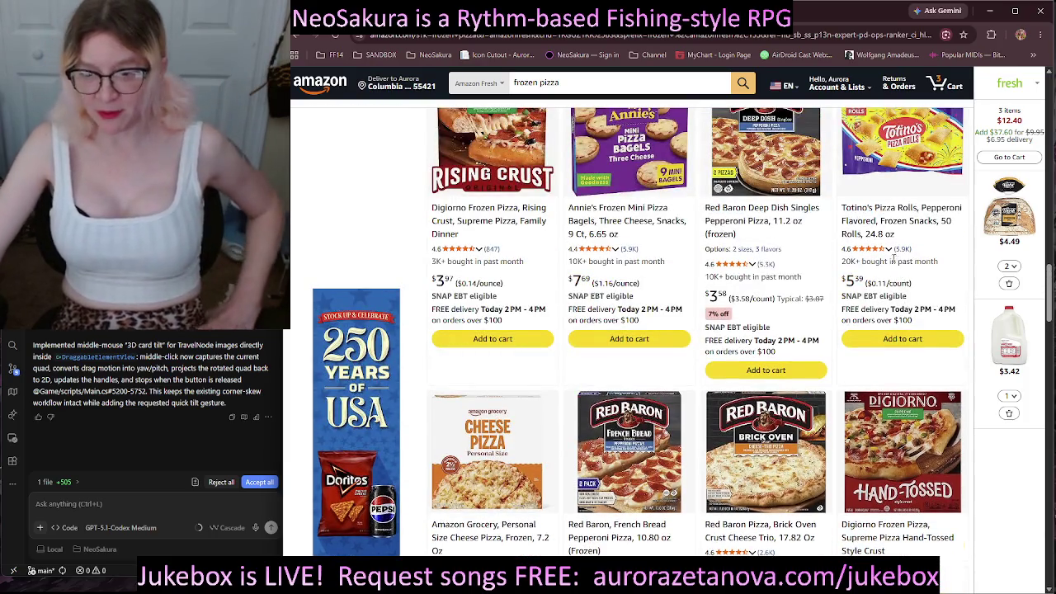
scroll(860, 284, "up", 8)
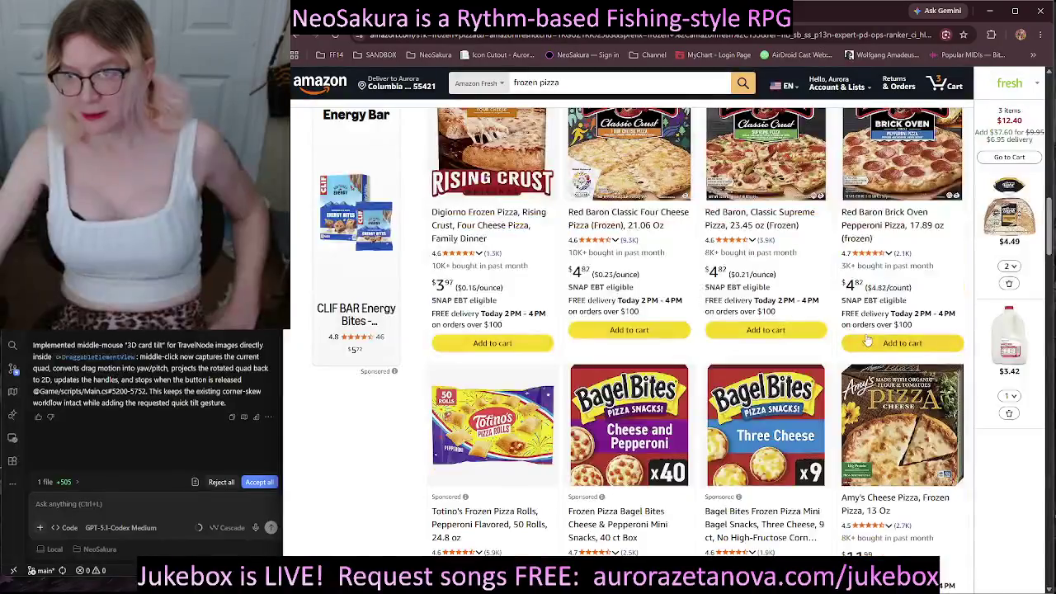
scroll(868, 337, "up", 5)
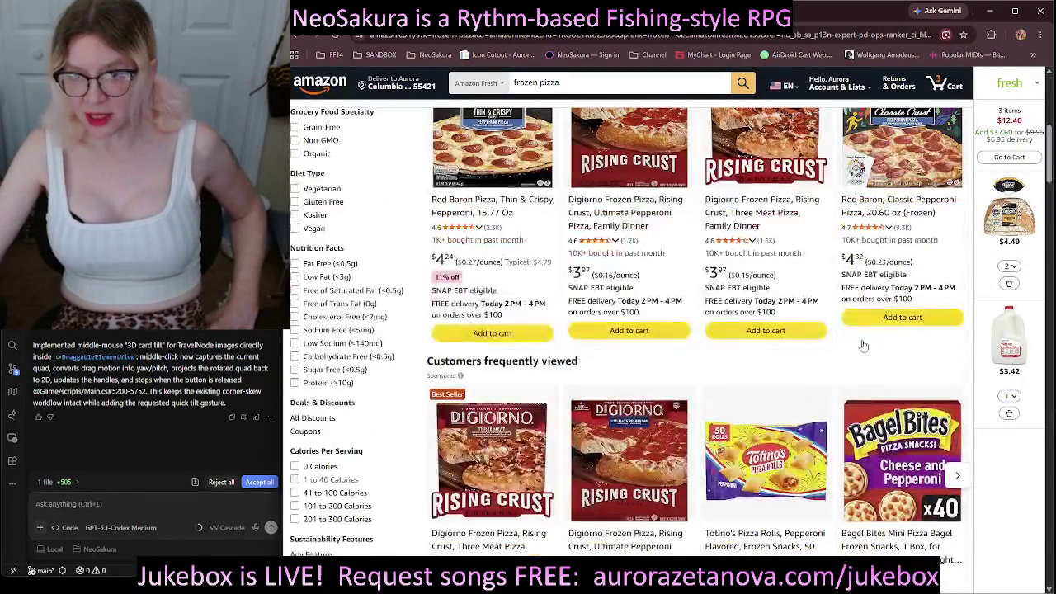
scroll(862, 330, "up", 1)
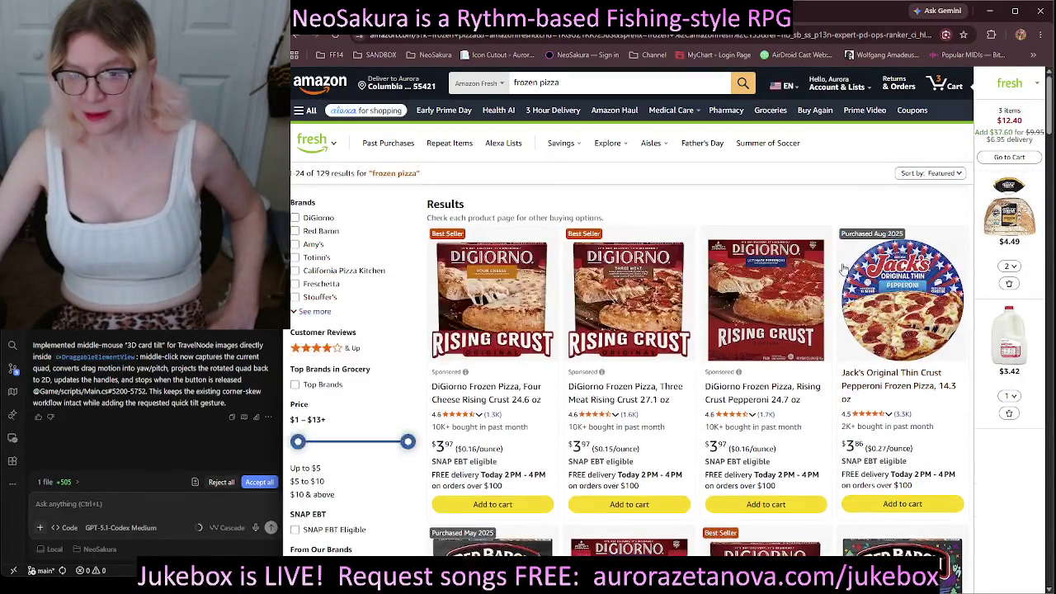
scroll(846, 280, "down", 4)
scroll(843, 268, "down", 5)
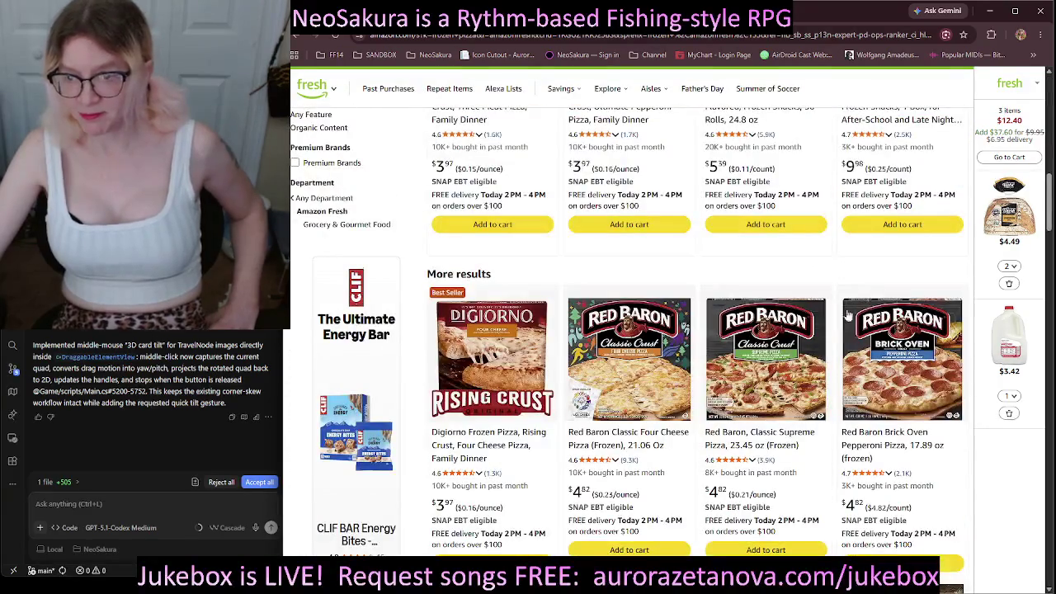
mouse_move(862, 472)
scroll(908, 462, "down", 1)
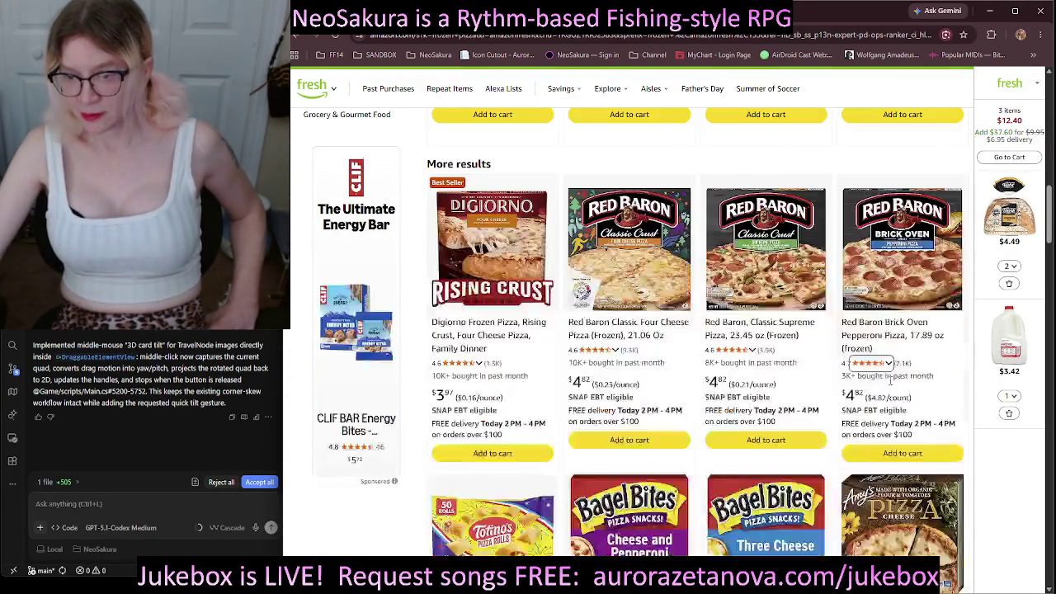
Add Red Baron Brick Oven pepperoni and Classic Supreme pizzas, two of each.
left_click(926, 456)
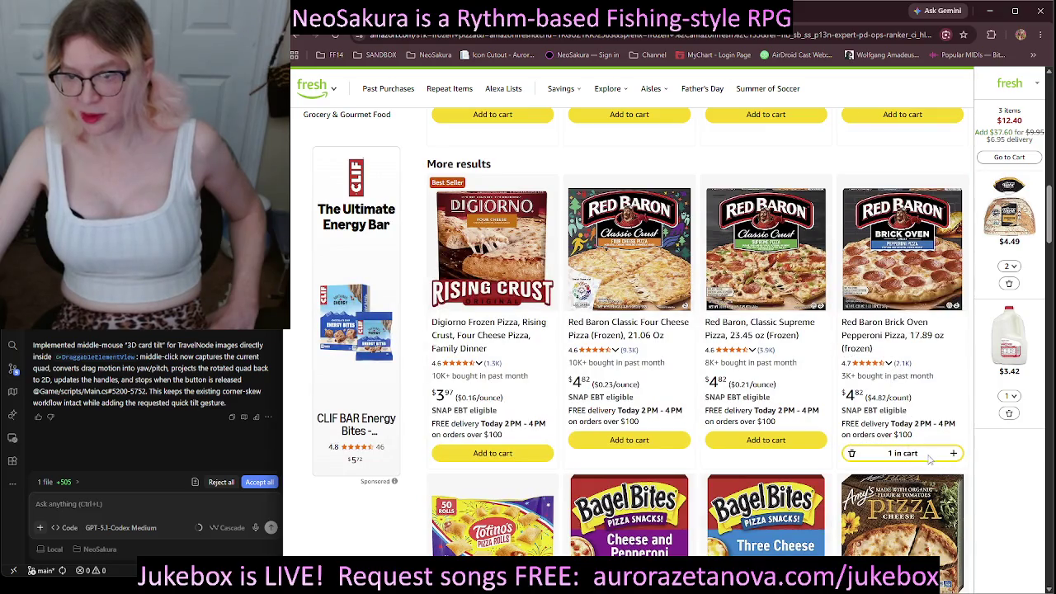
left_click(955, 455)
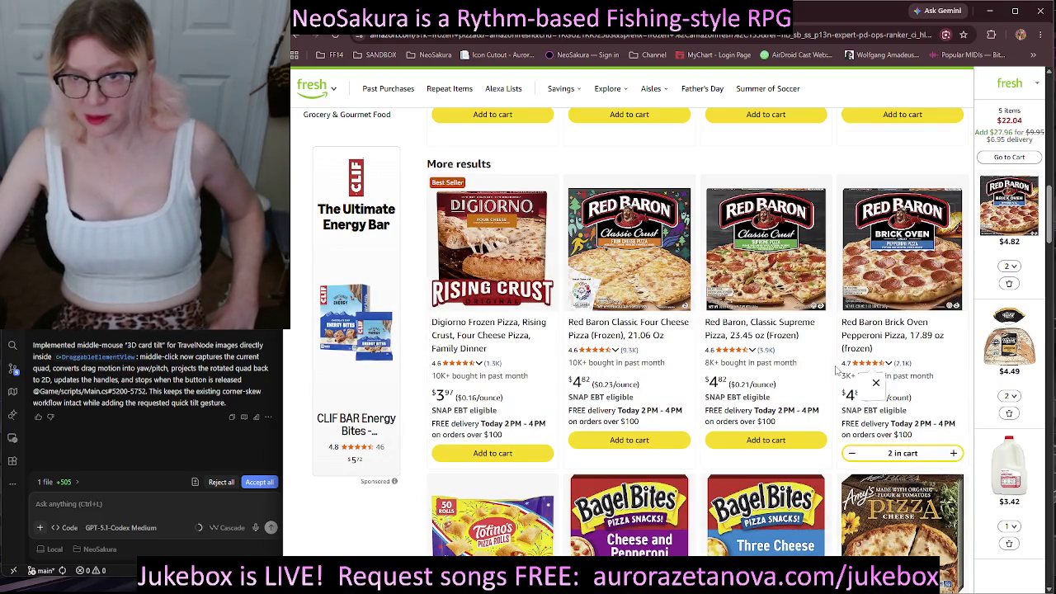
mouse_move(881, 368)
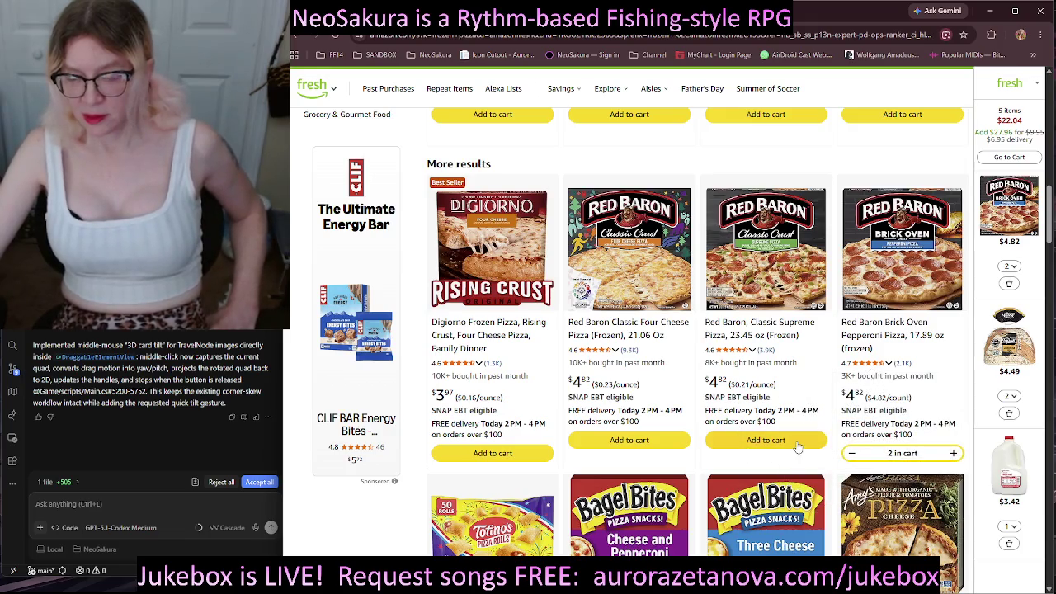
left_click(813, 444)
left_click(817, 439)
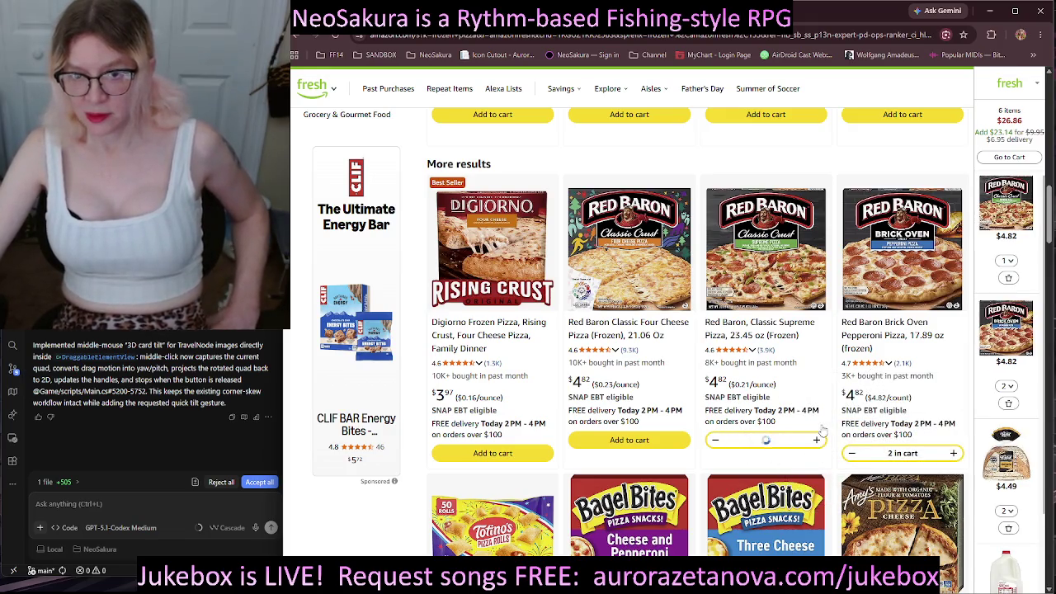
scroll(821, 434, "down", 2)
scroll(825, 418, "up", 2)
scroll(825, 417, "down", 5)
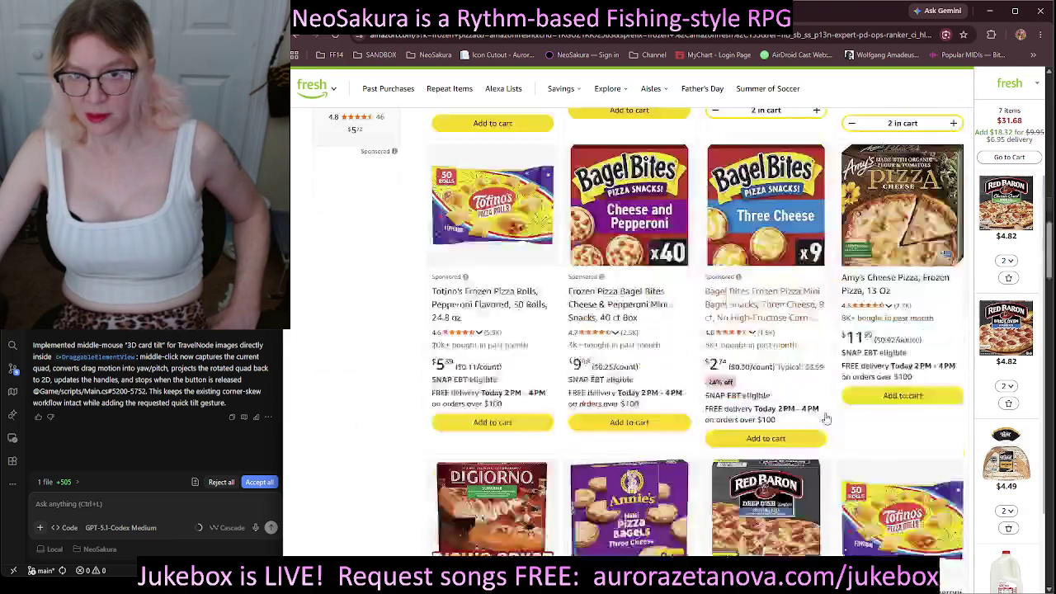
scroll(825, 417, "up", 1)
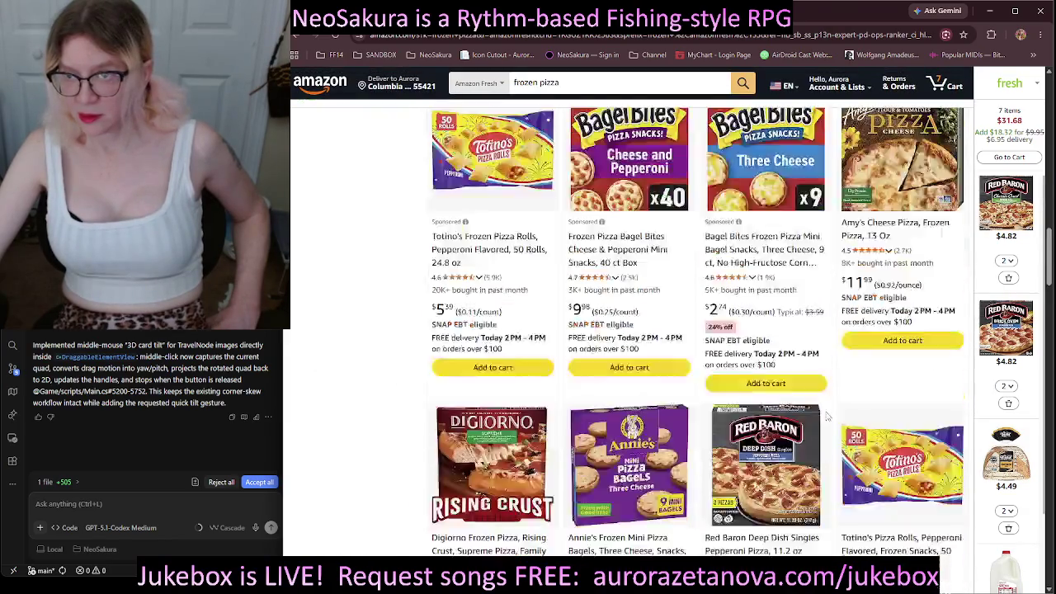
scroll(825, 418, "down", 5)
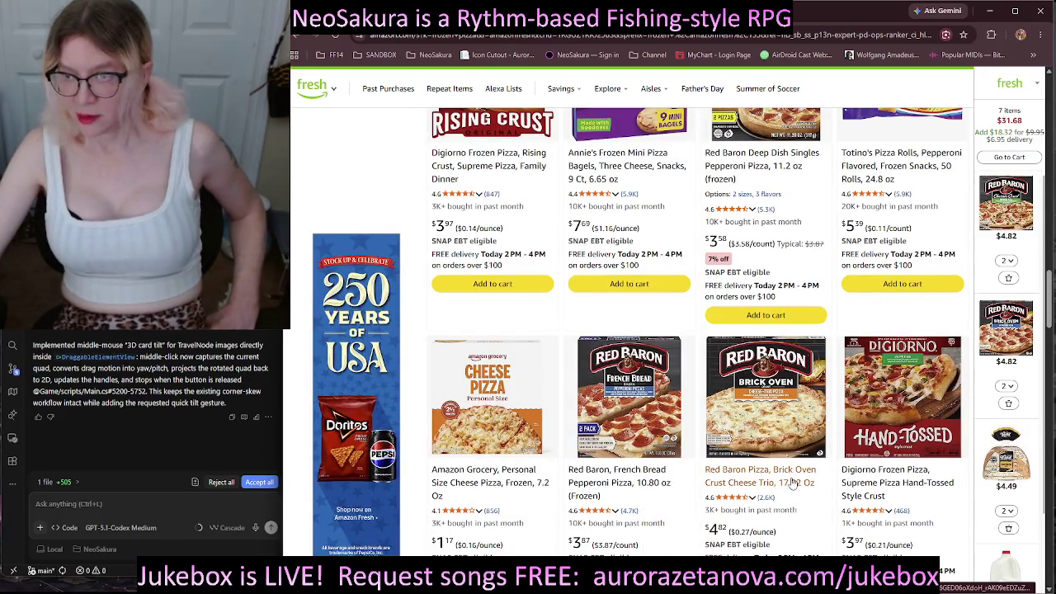
scroll(792, 483, "down", 2)
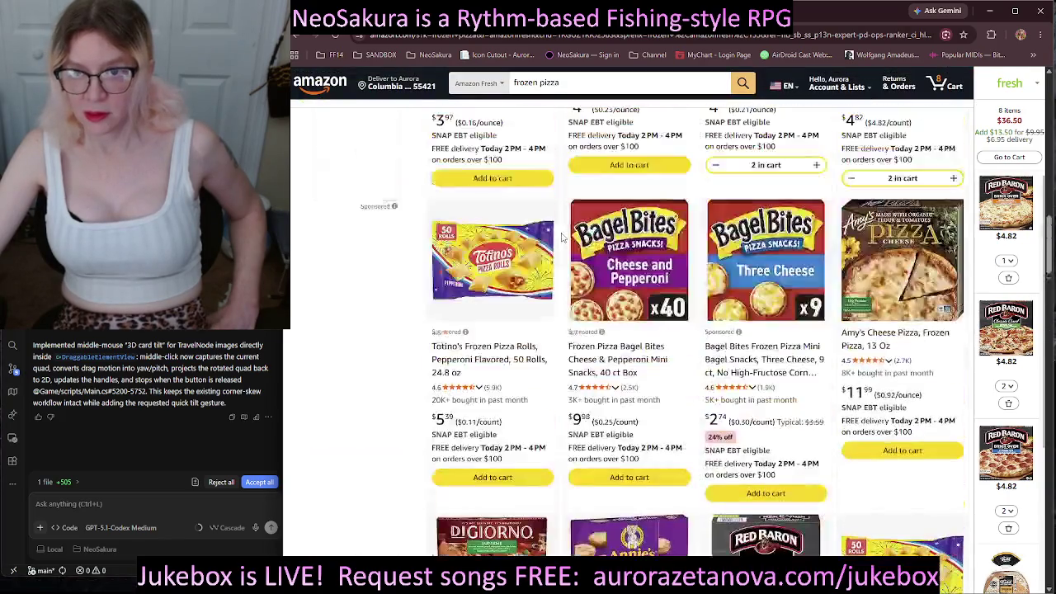
left_click(559, 82)
Search 'sliced portabella' and add the sliced Baby Bella mushrooms to the cart.
left_click_drag(559, 83, 513, 83)
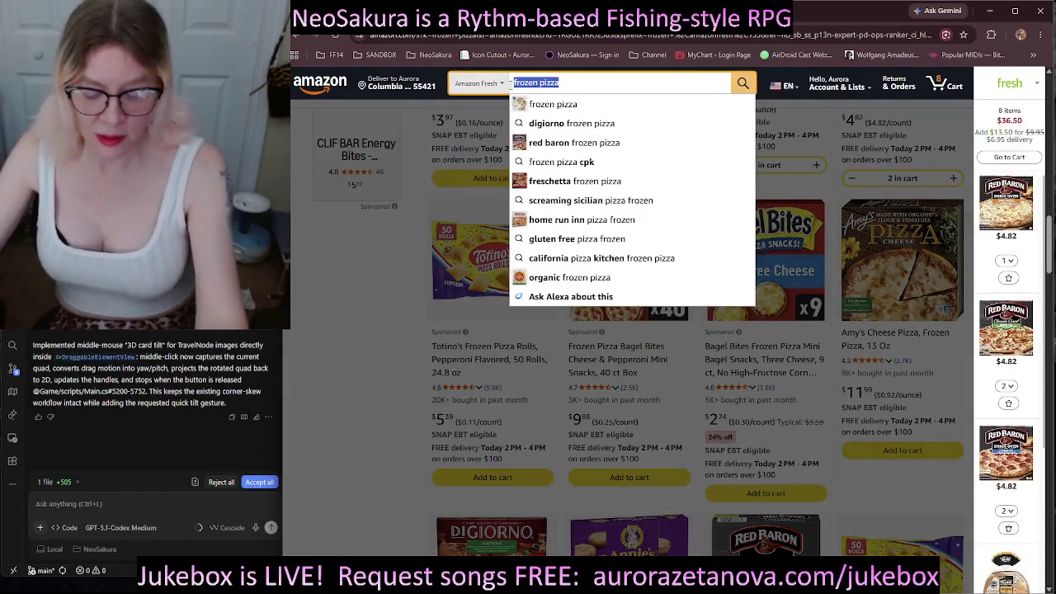
type("sliced port")
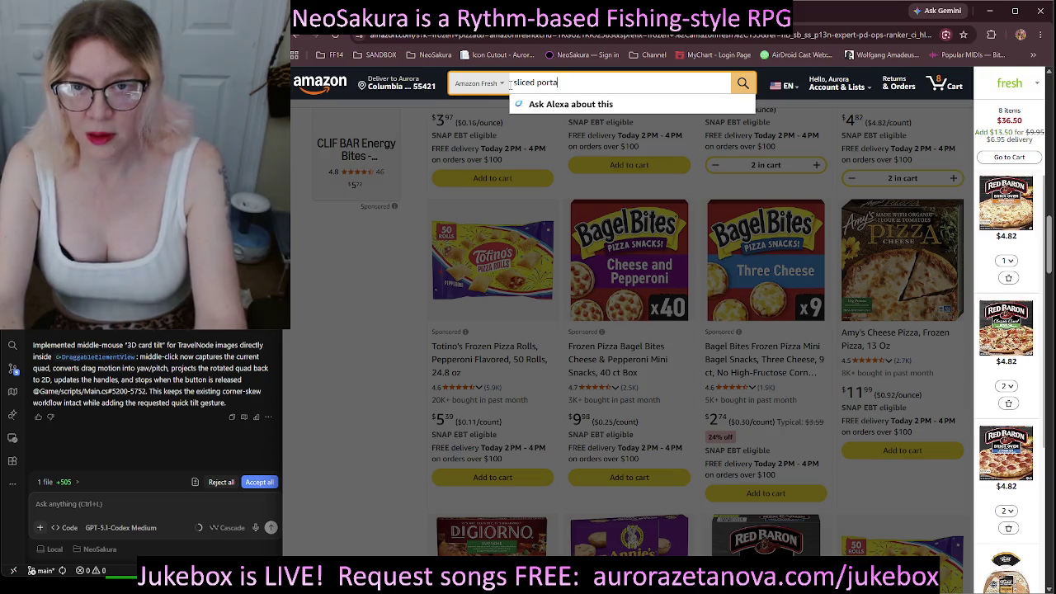
type("a")
key("Return")
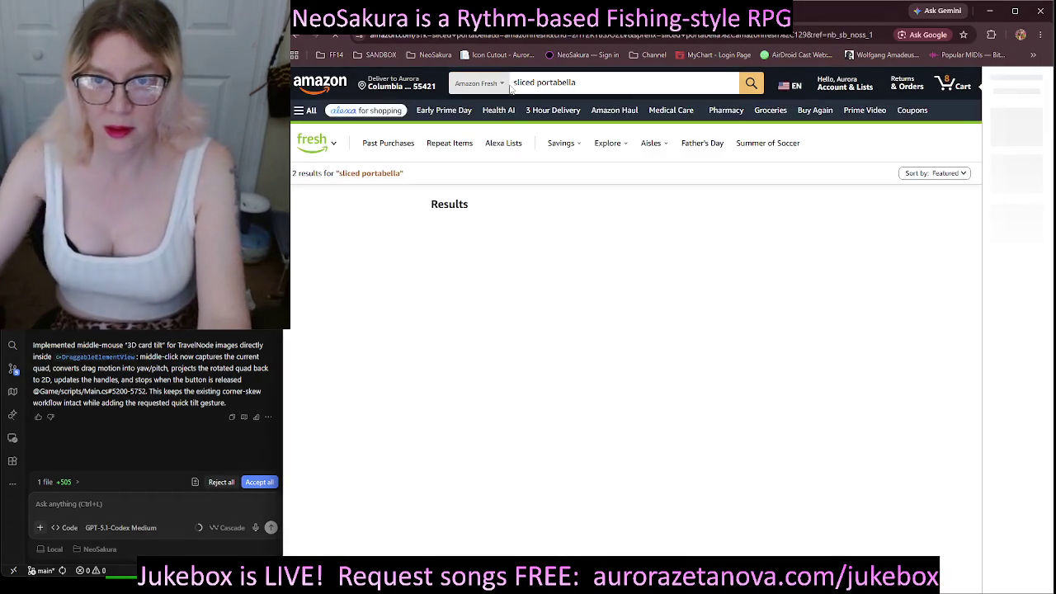
left_click(493, 490)
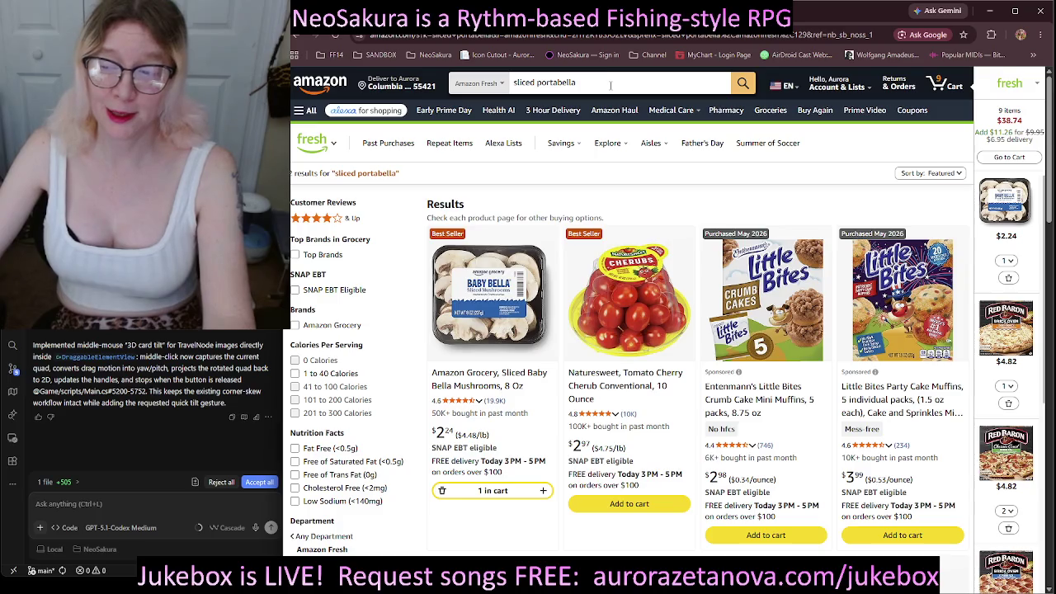
Search 'buffalo sauce' and add Frank's RedHot Buffalo Wings sauce to the cart.
left_click(613, 81)
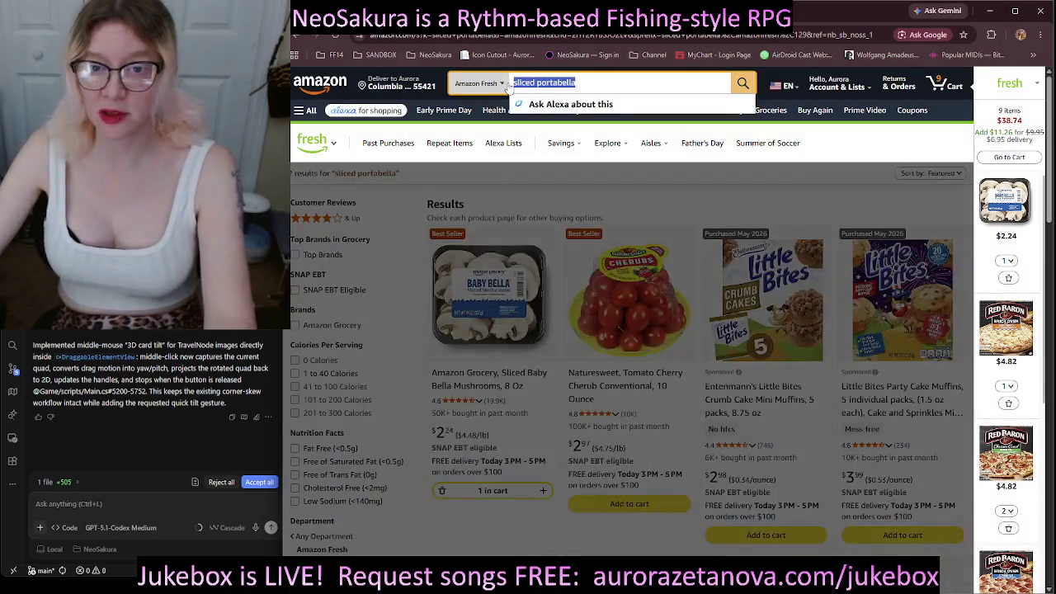
type("buff")
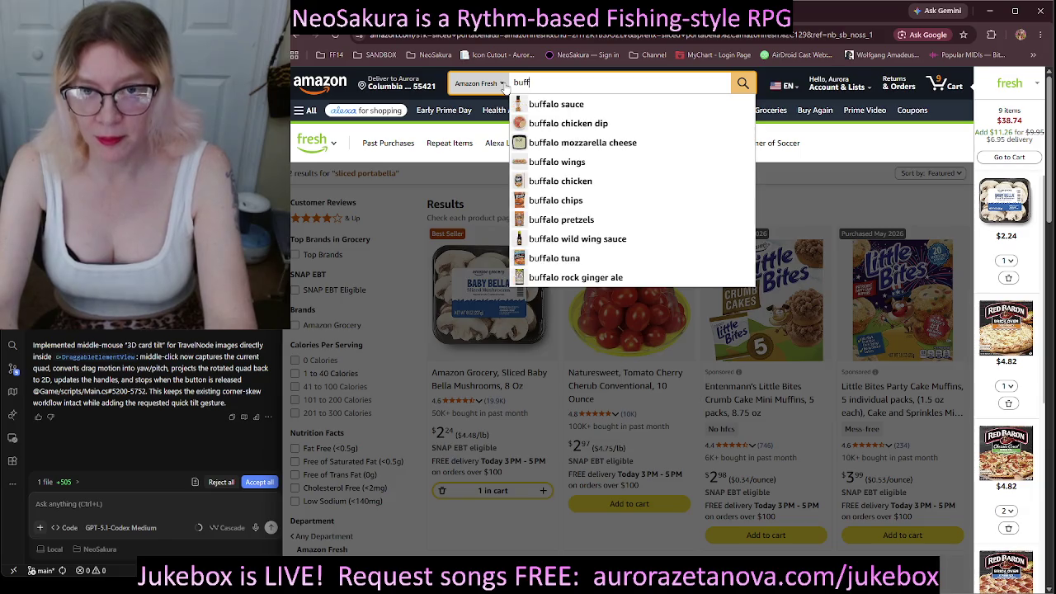
type("alo")
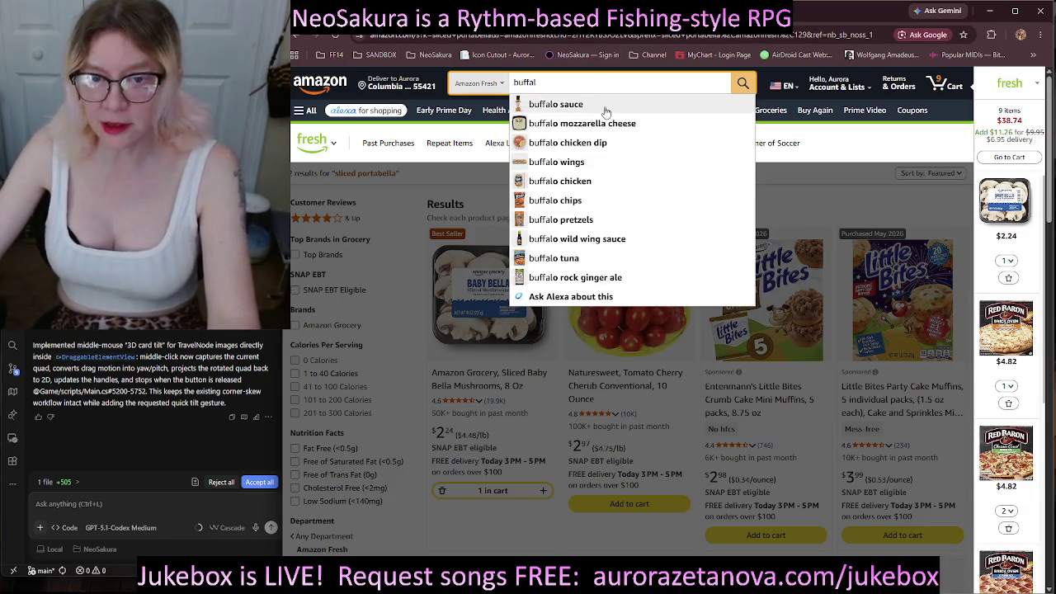
left_click(606, 109)
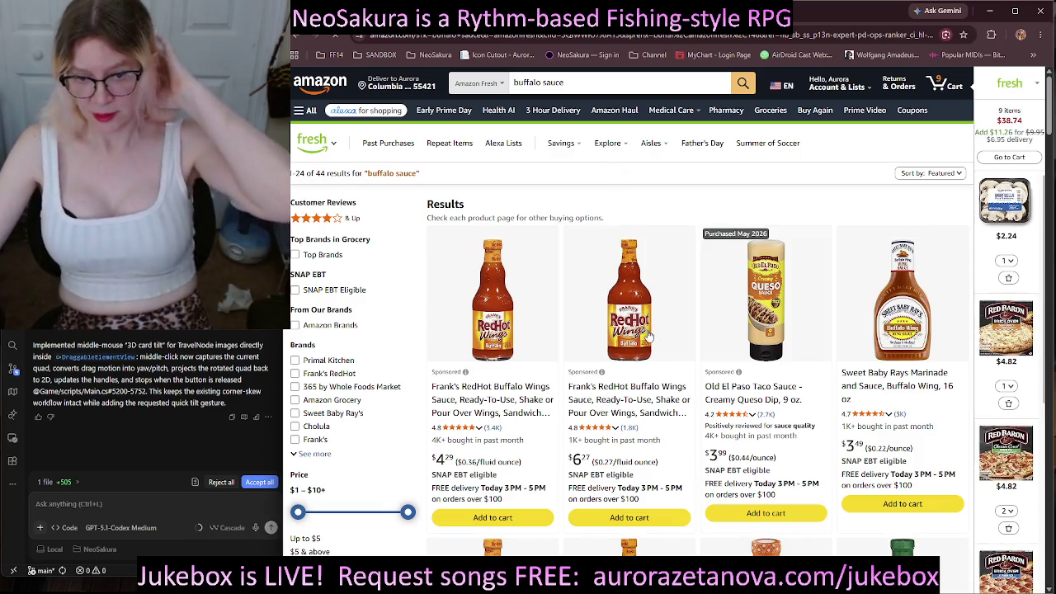
left_click(644, 517)
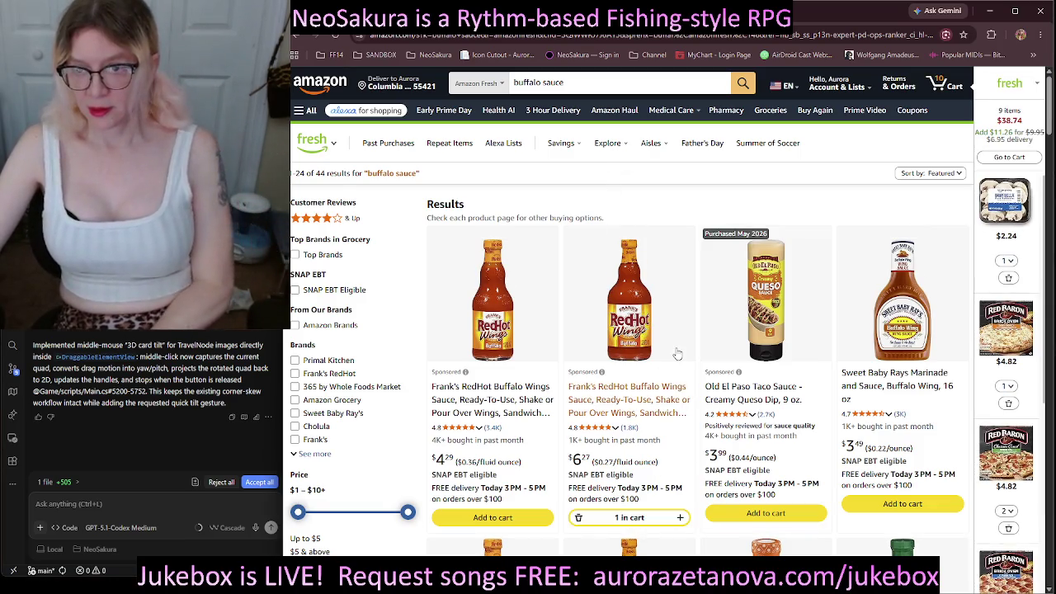
scroll(676, 264, "down", 4)
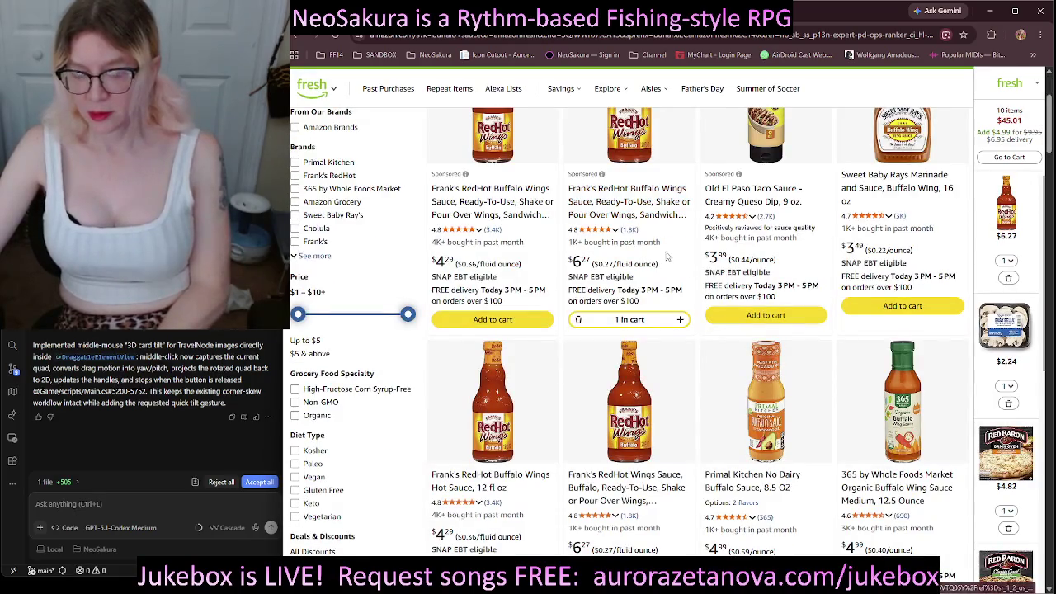
scroll(668, 257, "down", 5)
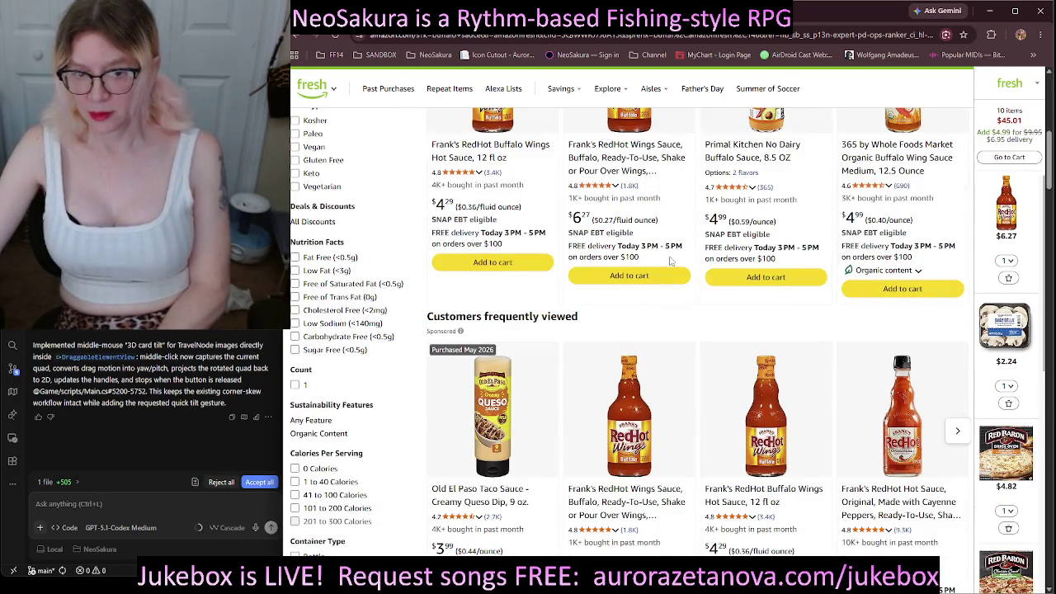
scroll(670, 260, "up", 10)
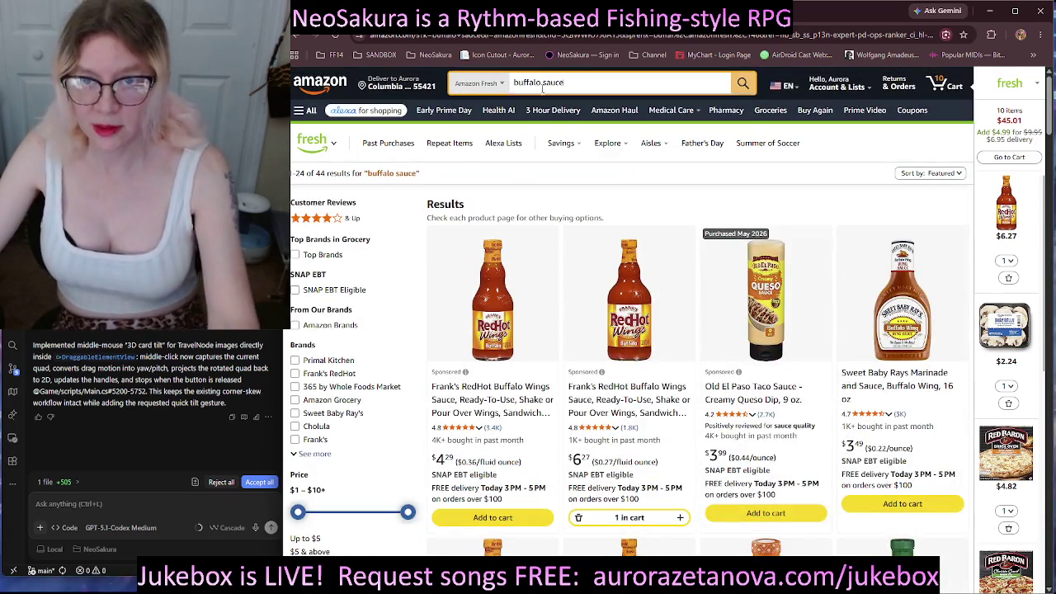
Search for 'salsa' and browse the 99 results without adding anything.
left_click(559, 85)
type("salsa")
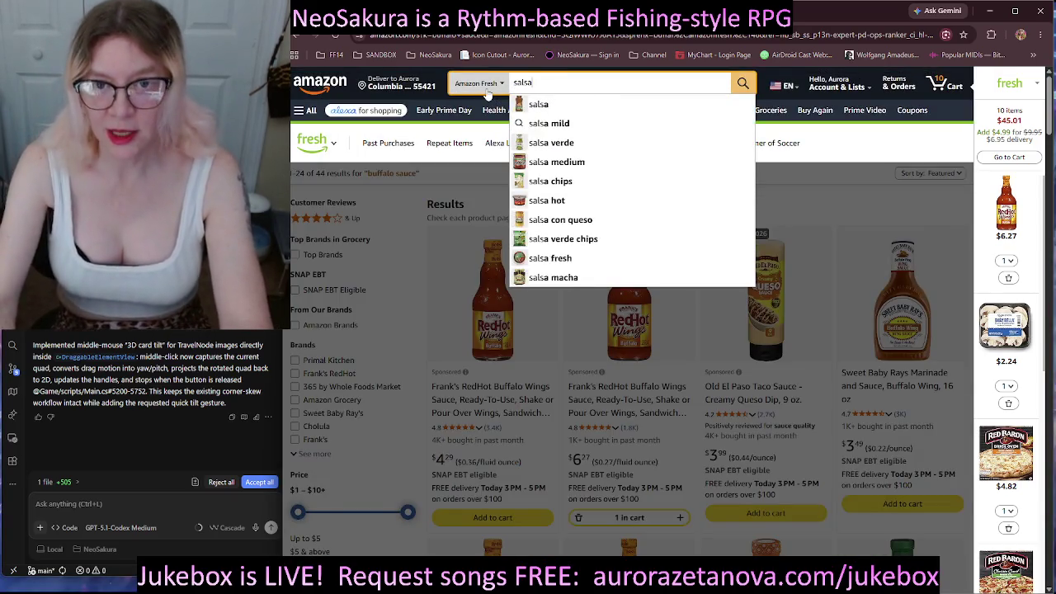
key("Return")
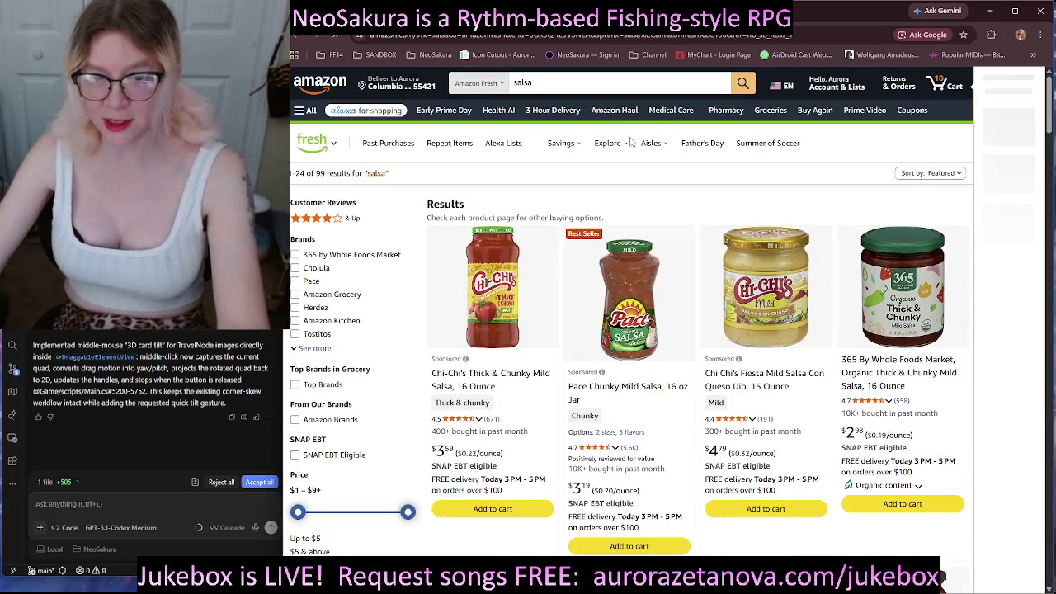
scroll(685, 157, "down", 5)
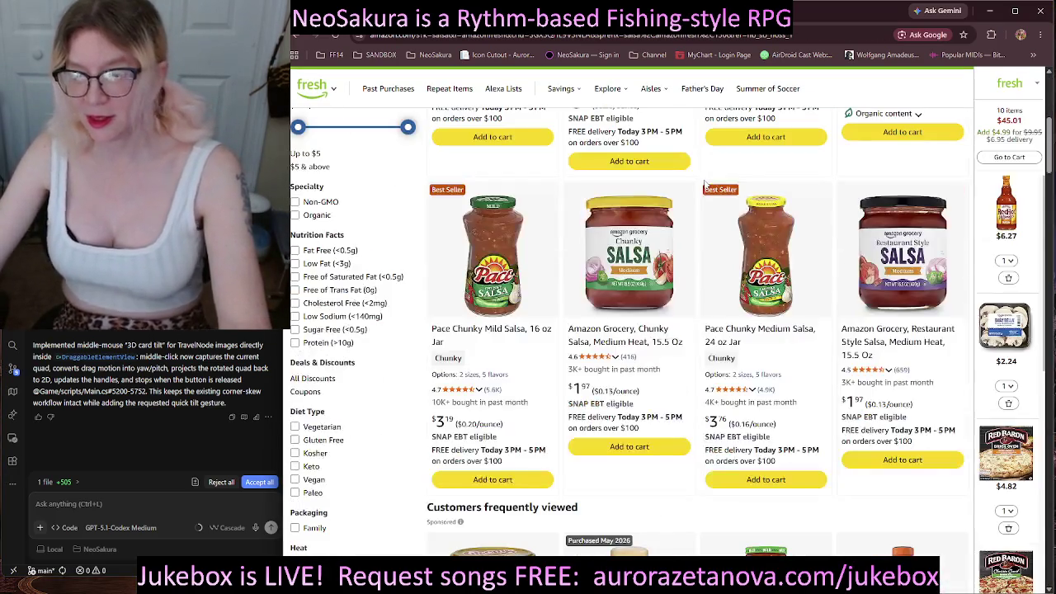
scroll(708, 183, "down", 4)
scroll(710, 183, "down", 15)
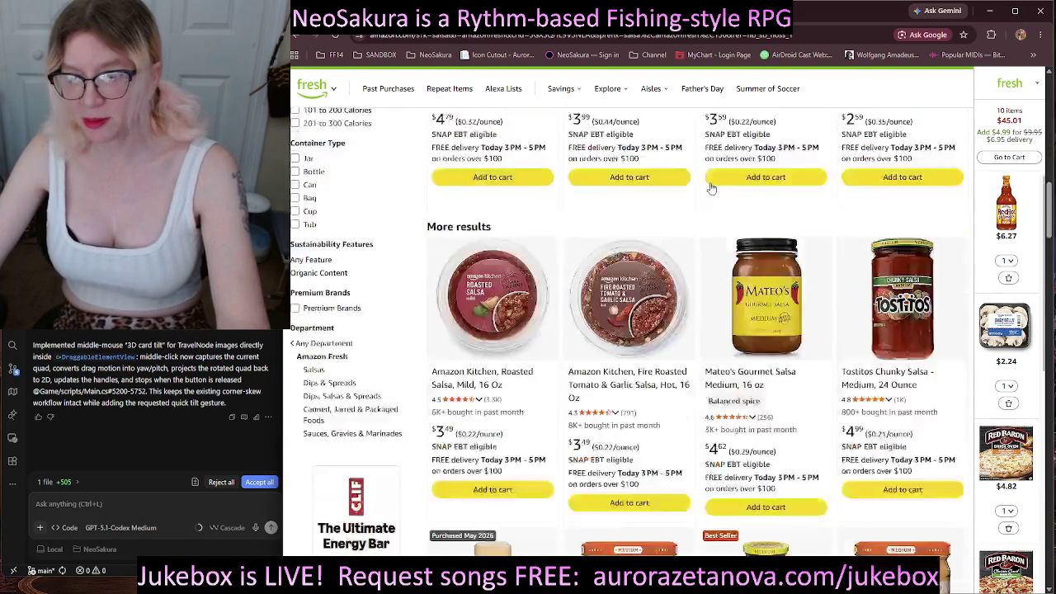
scroll(716, 192, "down", 5)
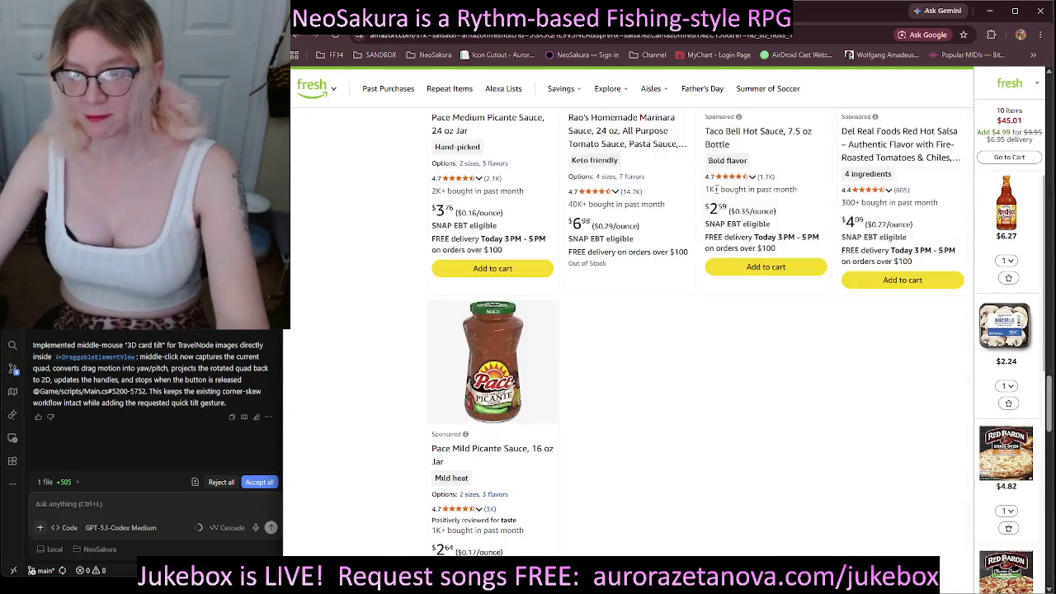
scroll(705, 258, "up", 20)
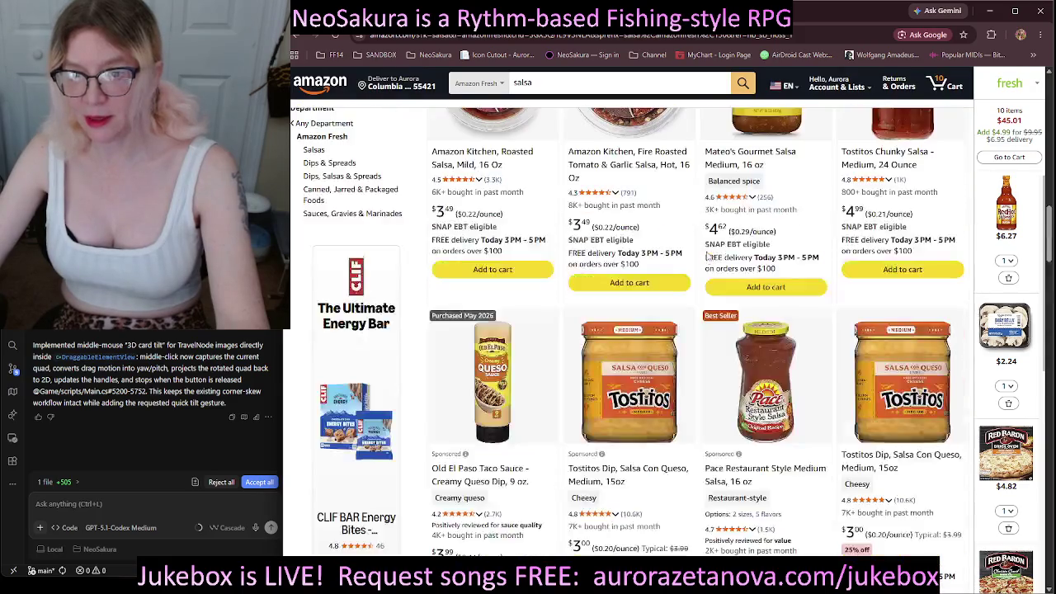
scroll(706, 256, "up", 10)
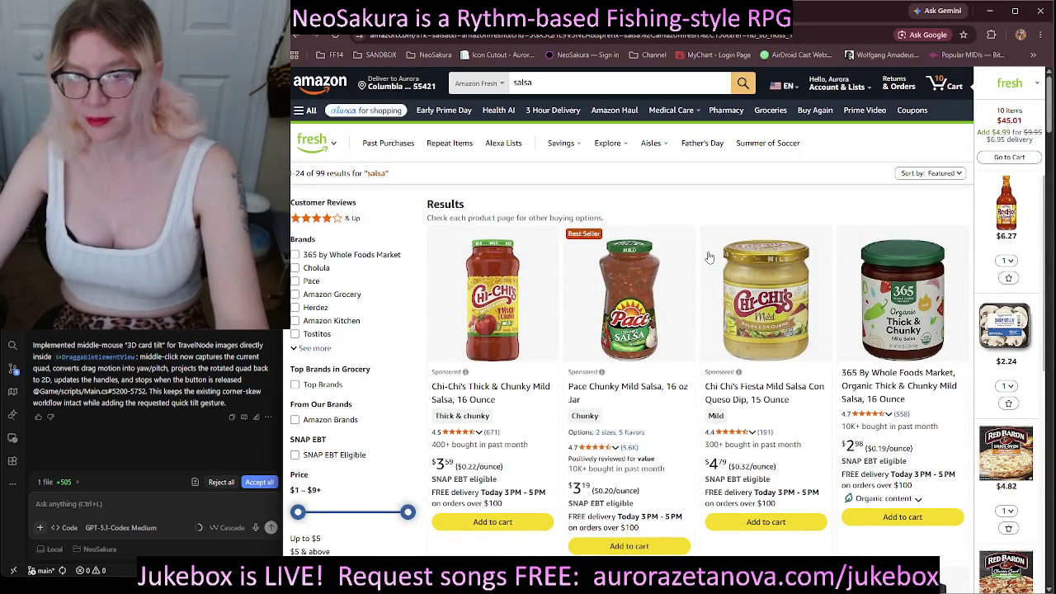
scroll(695, 312, "down", 3)
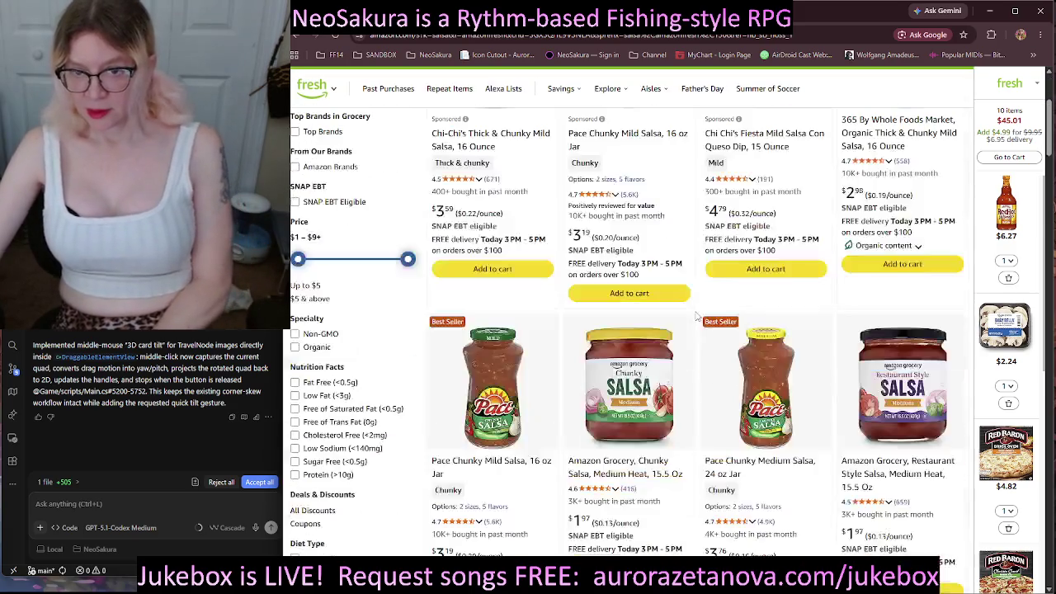
scroll(701, 296, "down", 1)
scroll(700, 293, "up", 5)
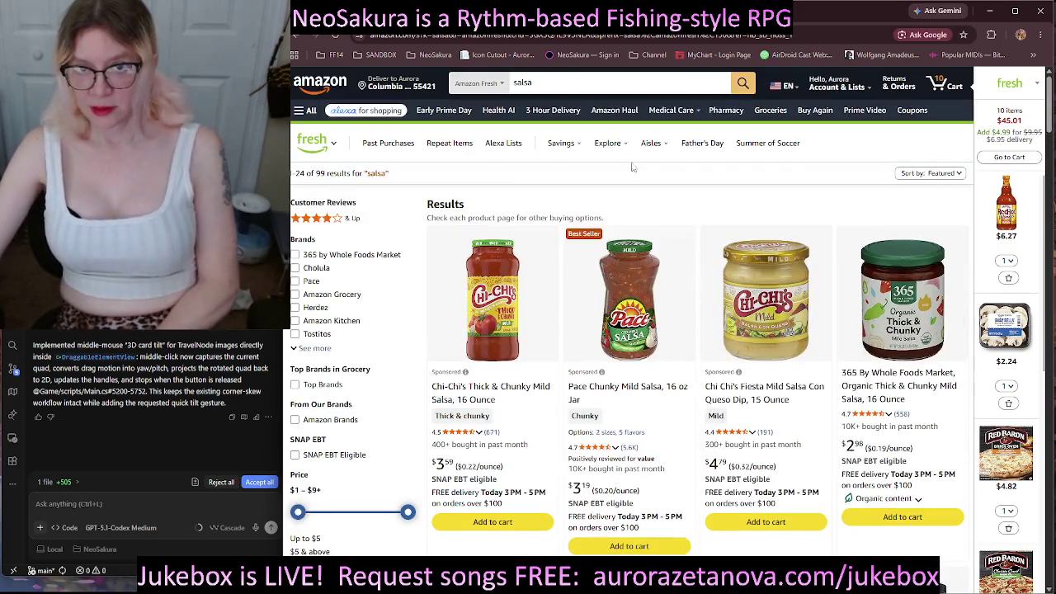
left_click(518, 83)
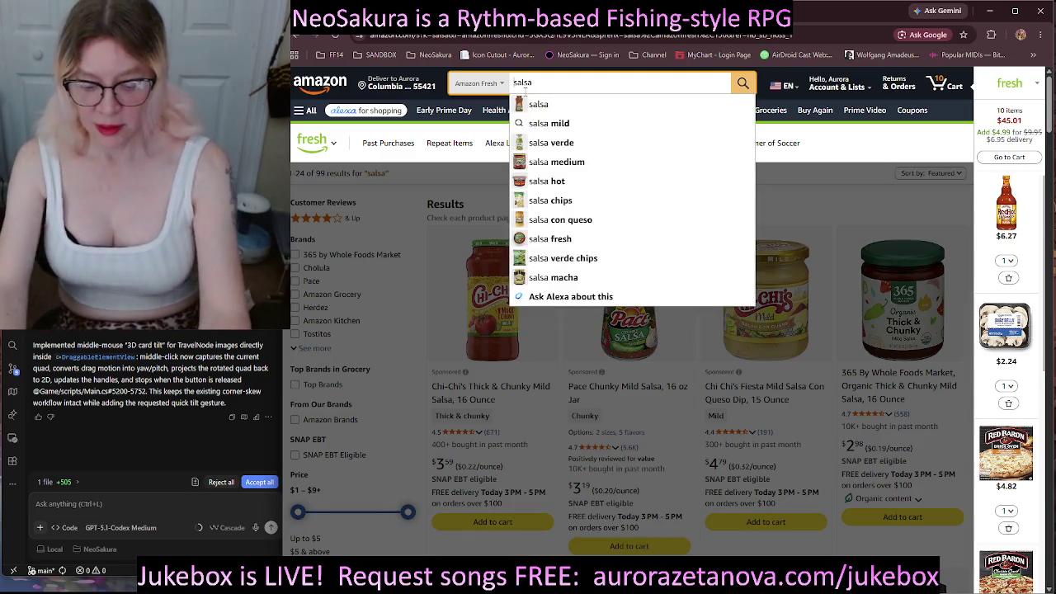
Narrow the search to 'hot salsa' and open the Pace Chunky Hot Salsa 16 oz page.
type("hot")
key("Return")
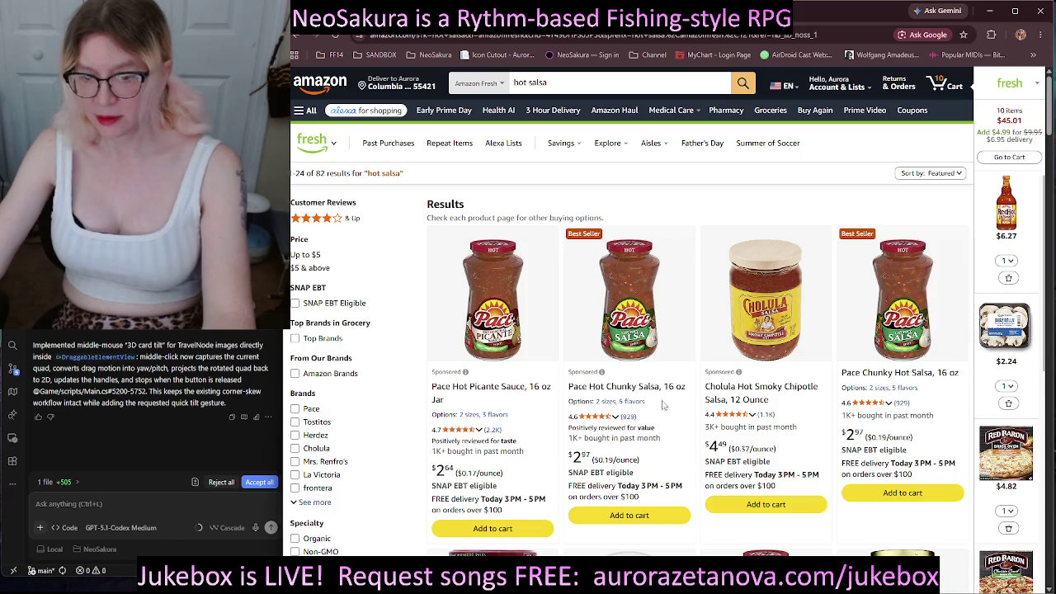
scroll(658, 264, "down", 3)
scroll(652, 244, "down", 7)
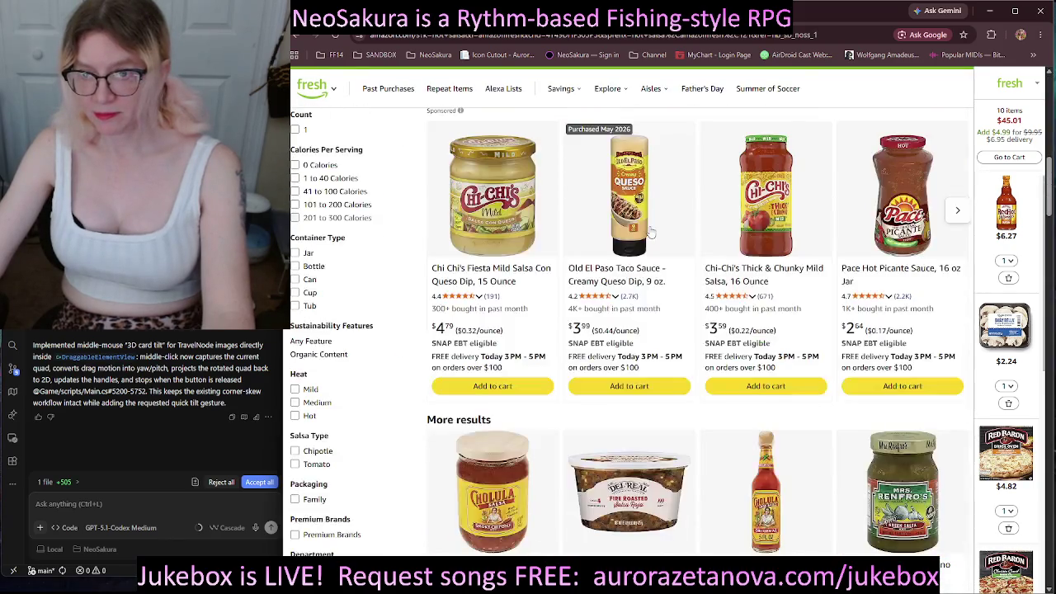
scroll(648, 245, "up", 5)
scroll(648, 245, "up", 4)
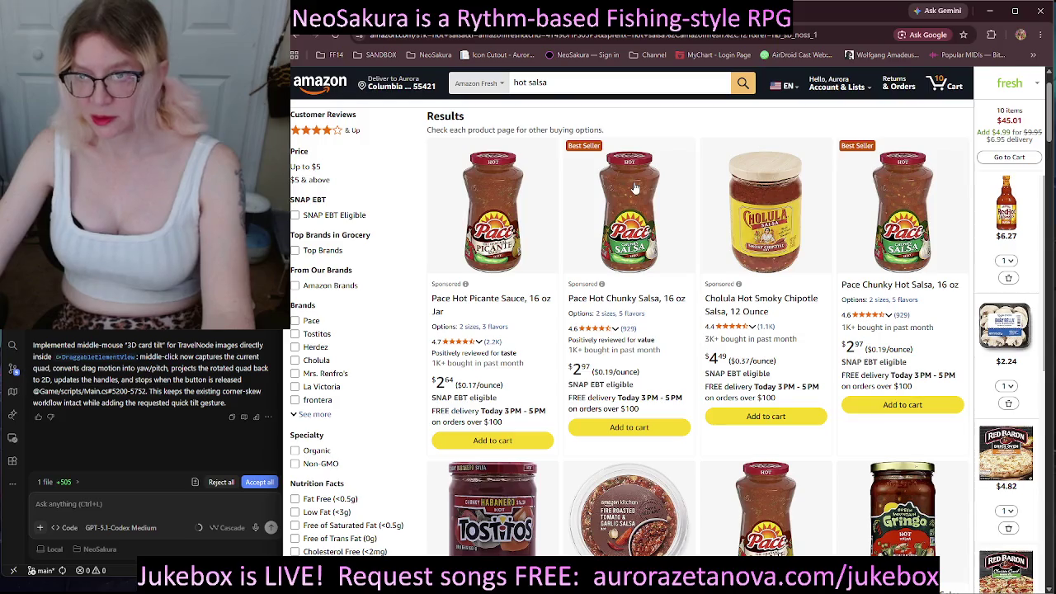
left_click(671, 275)
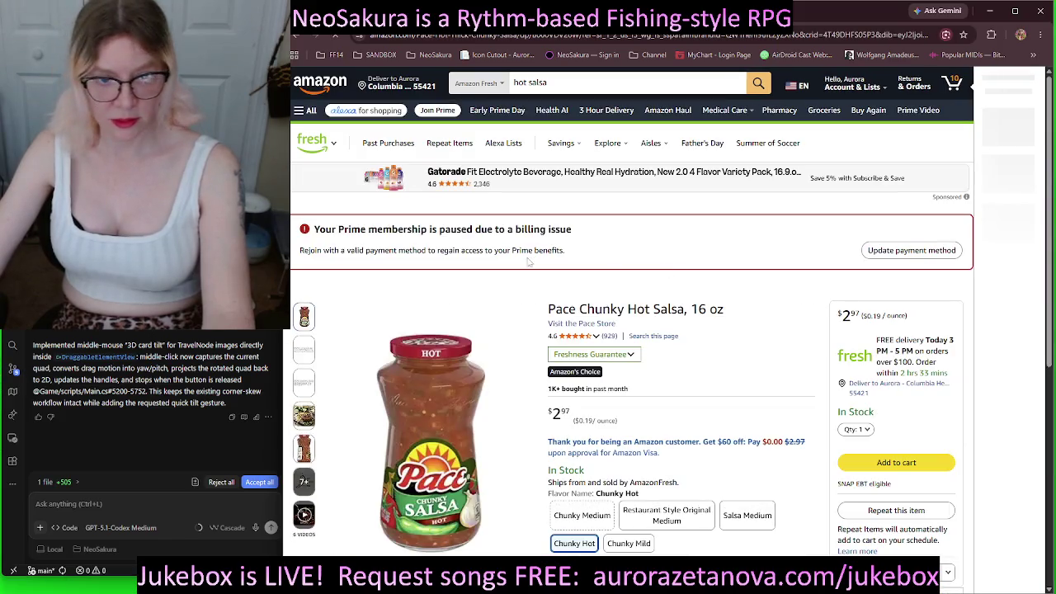
Add Pace Chunky Hot Salsa to the cart and set its quantity to 3.
scroll(723, 233, "down", 3)
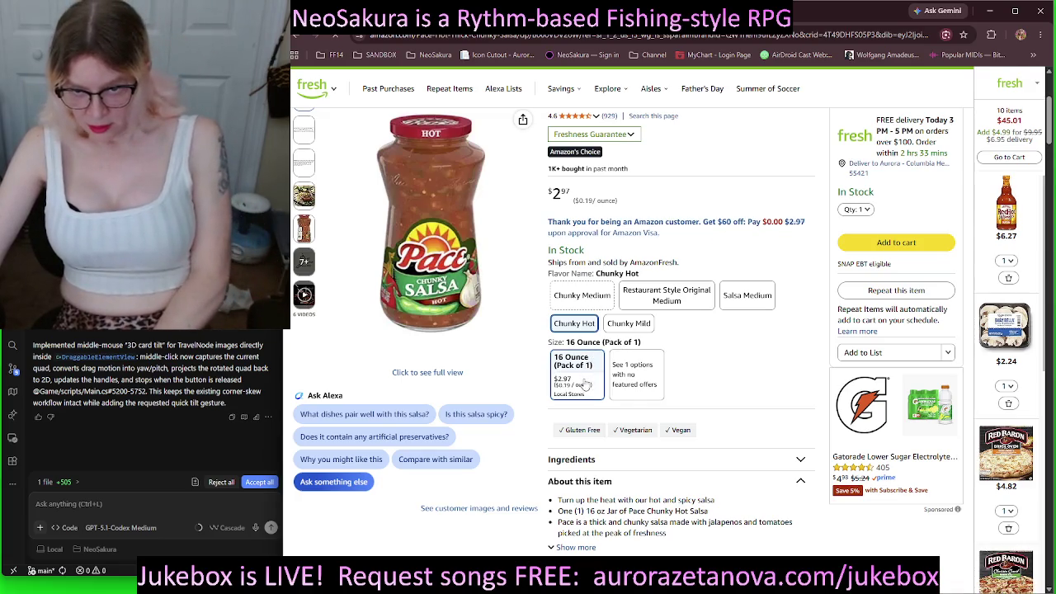
scroll(717, 368, "down", 1)
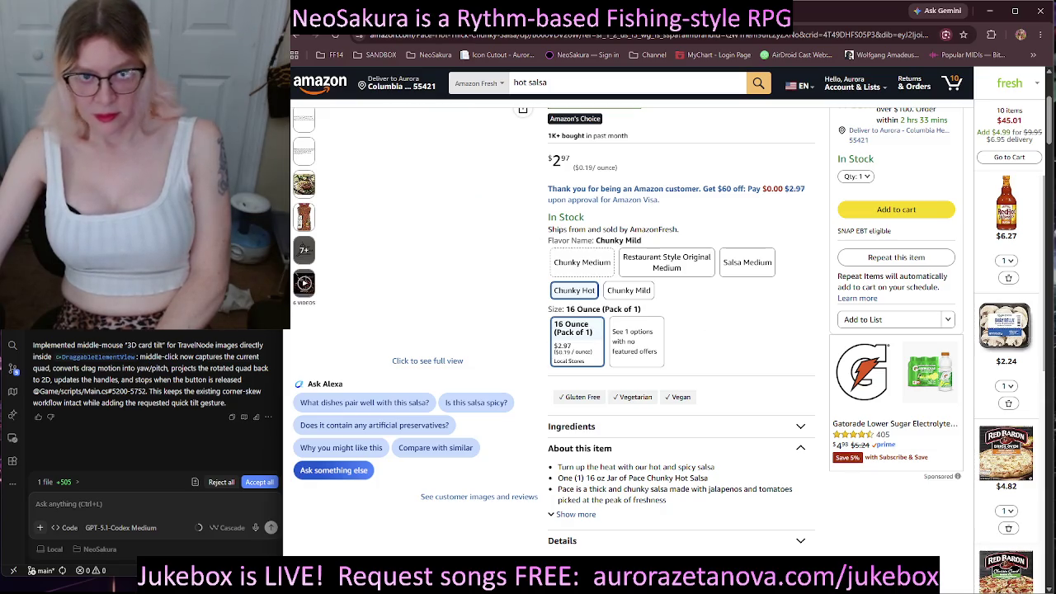
left_click(294, 34)
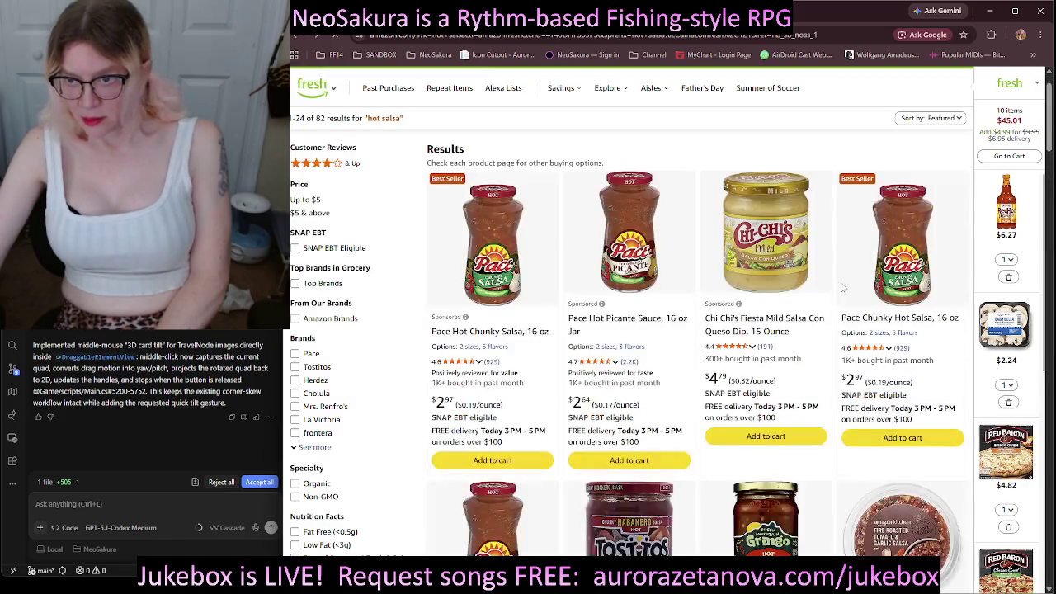
left_click(898, 242)
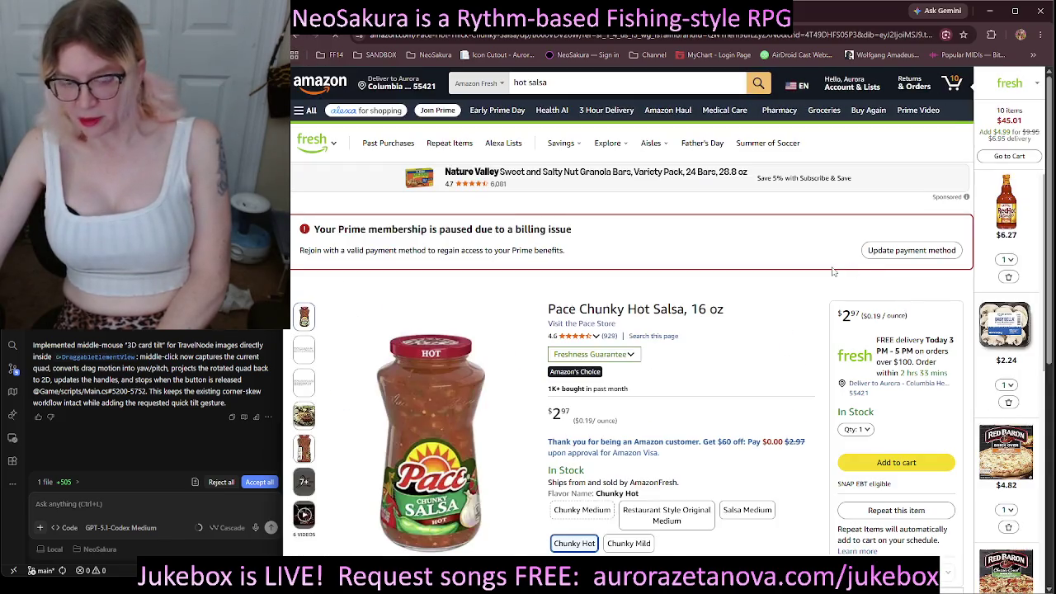
scroll(746, 334, "down", 1)
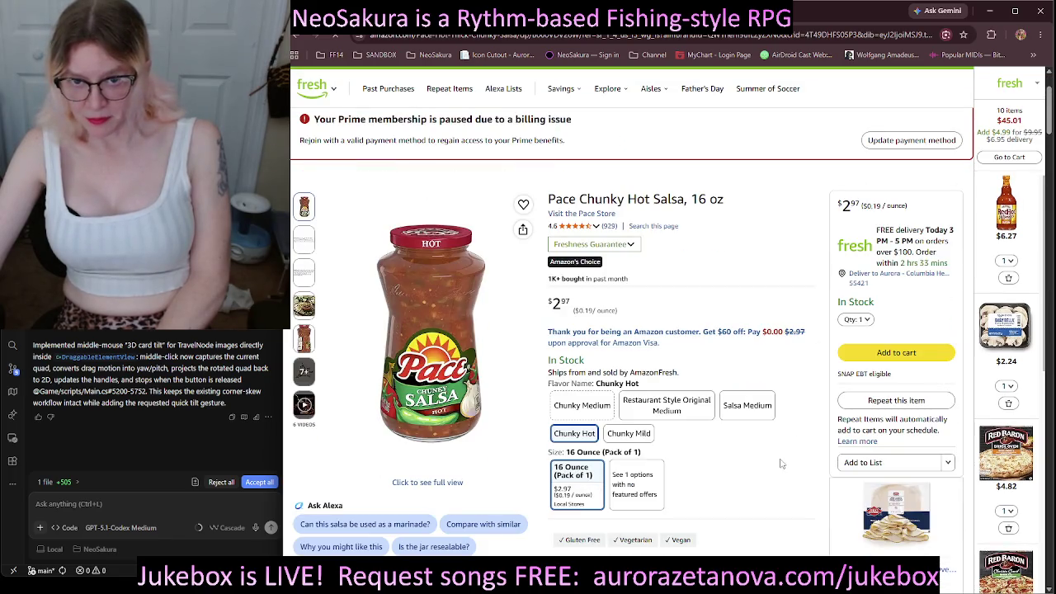
scroll(760, 465, "down", 1)
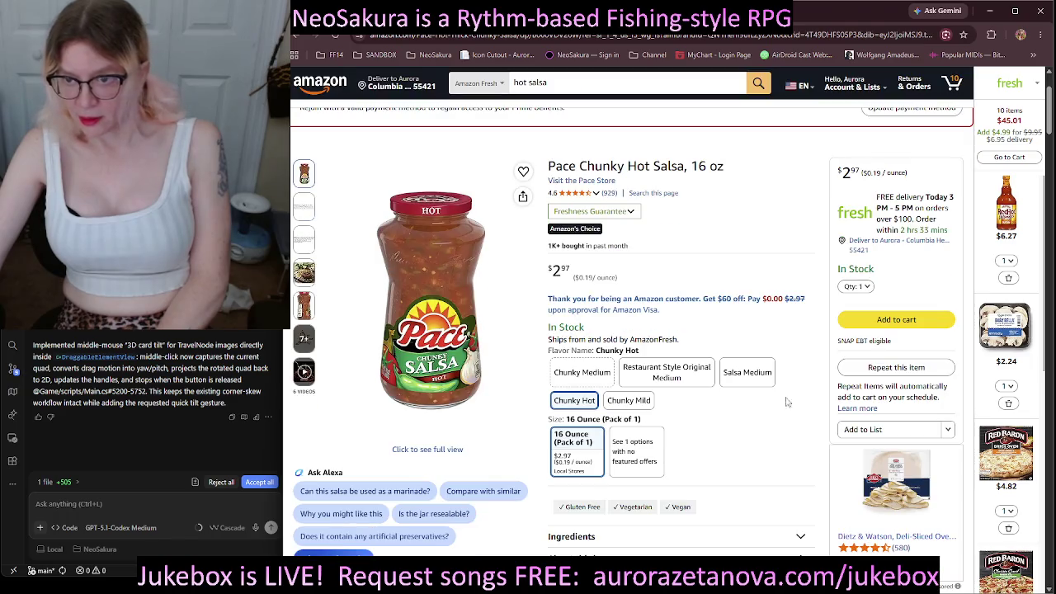
left_click(914, 323)
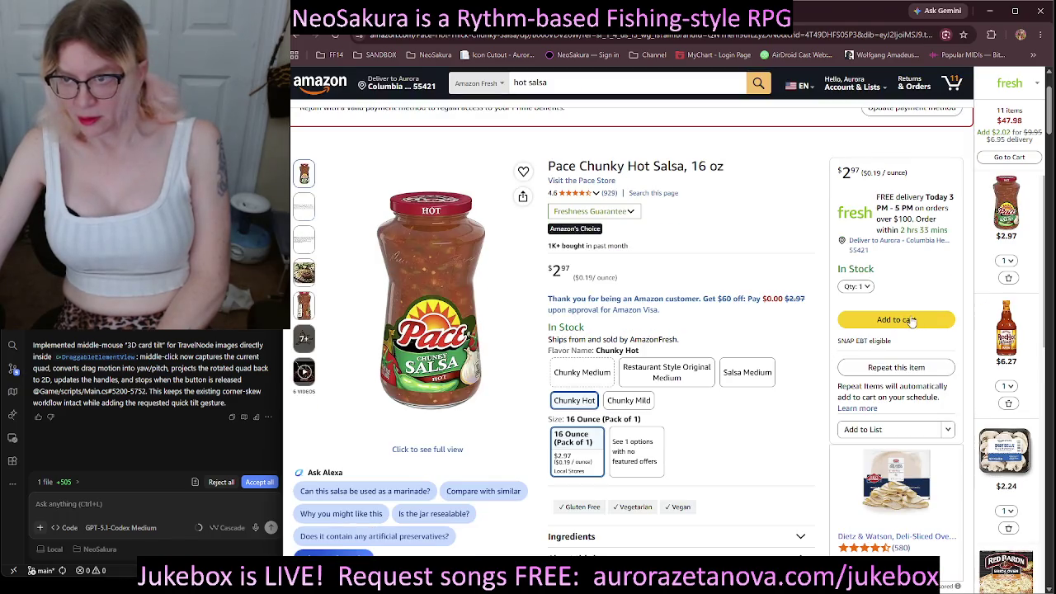
left_click(1010, 262)
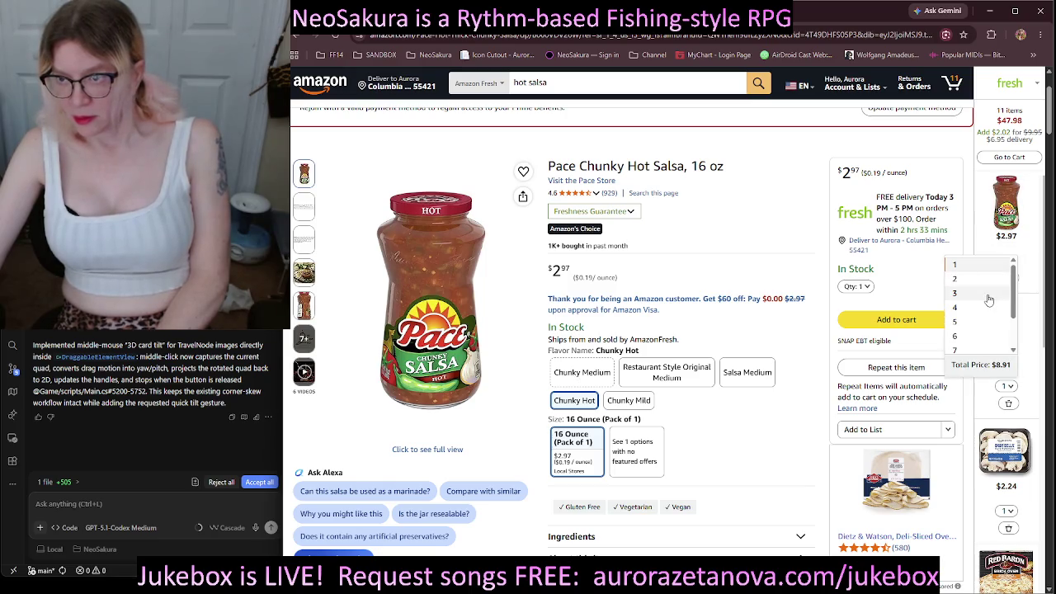
left_click(989, 296)
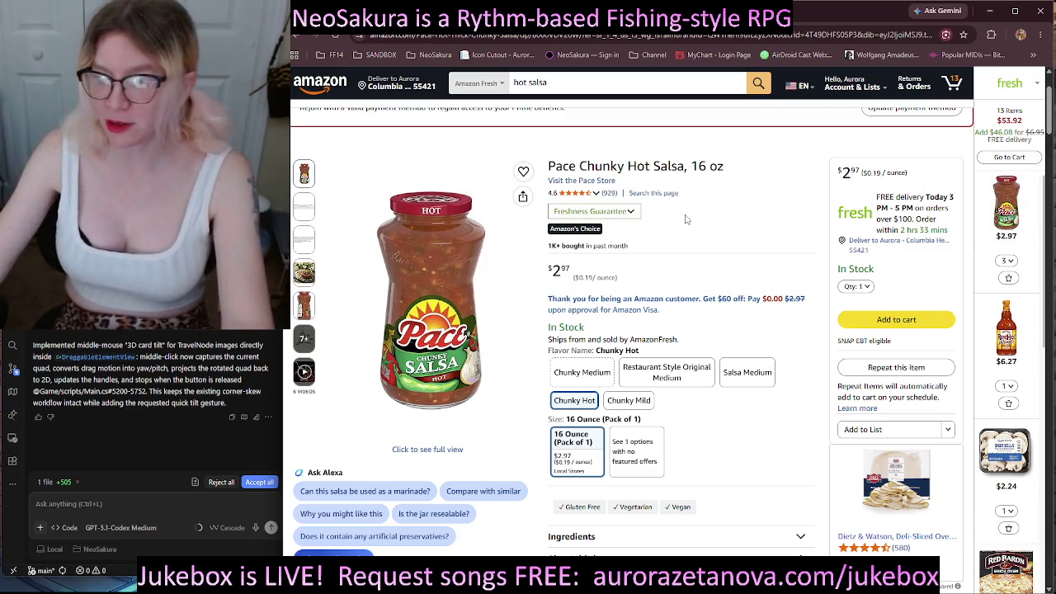
scroll(1021, 289, "down", 5)
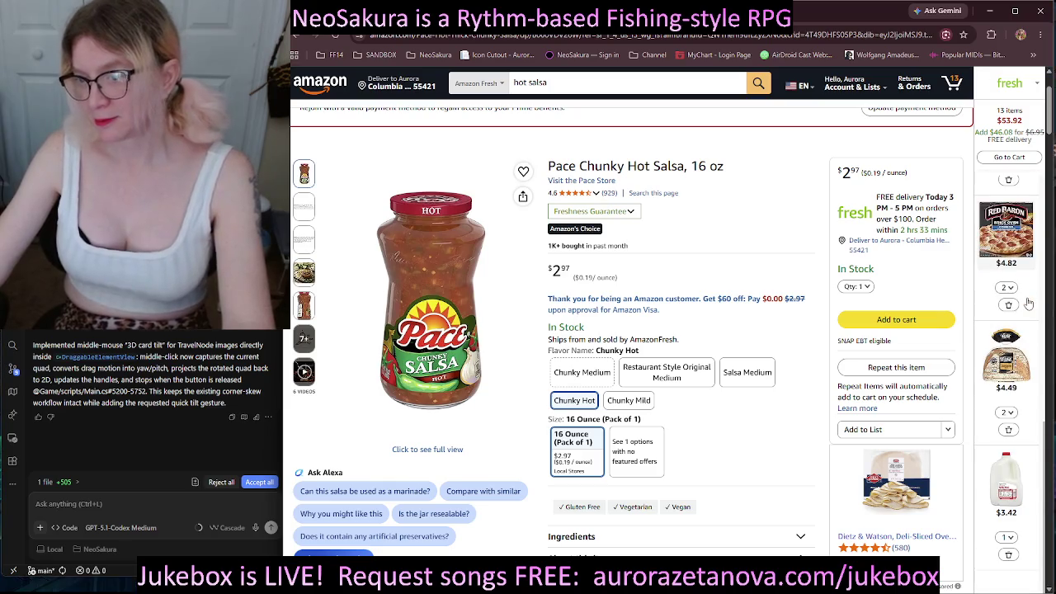
scroll(1029, 305, "up", 5)
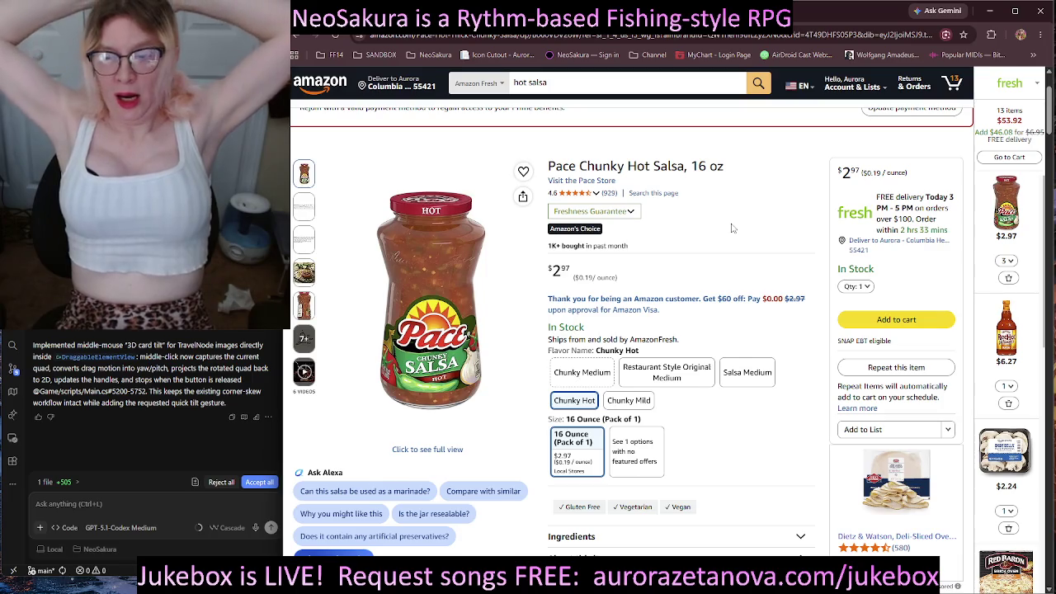
Search 'red bull sea blue' and open the out-of-stock Sea Blue Edition 4-pack page ($9.80).
left_click(559, 83)
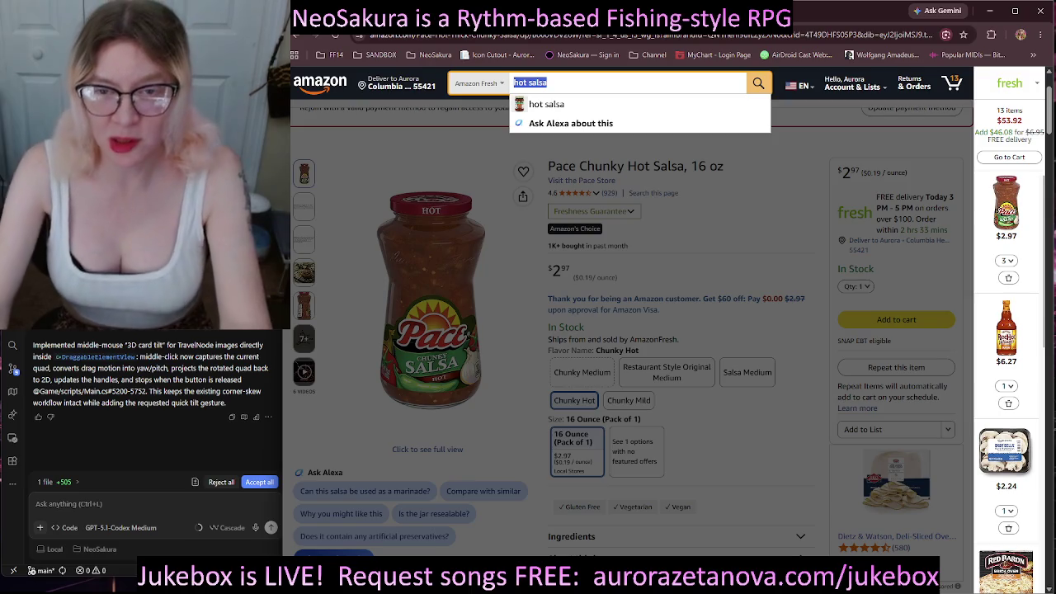
key("BackSpace")
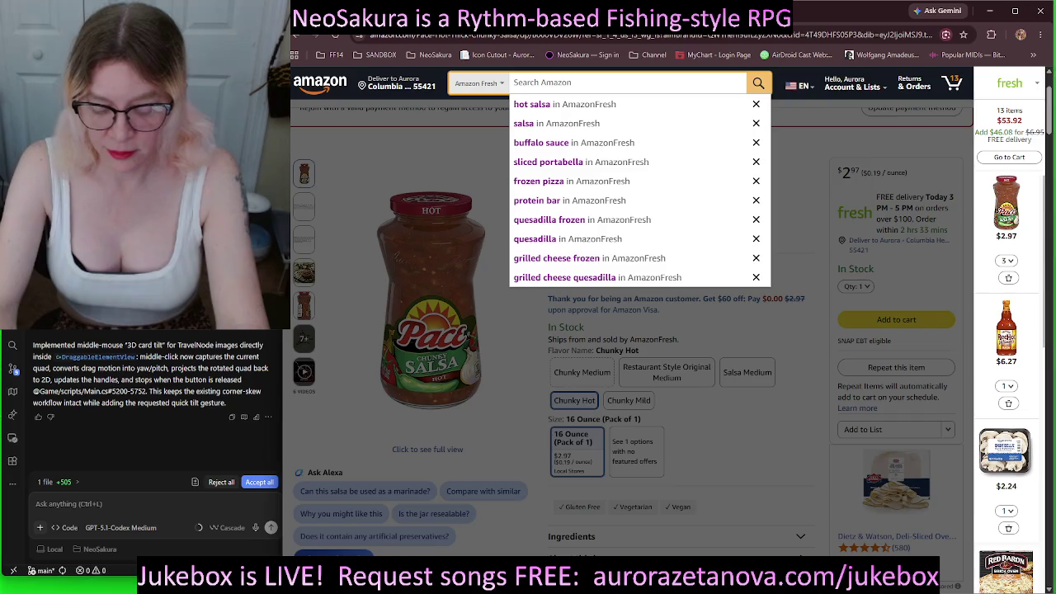
type("red bull sea blue")
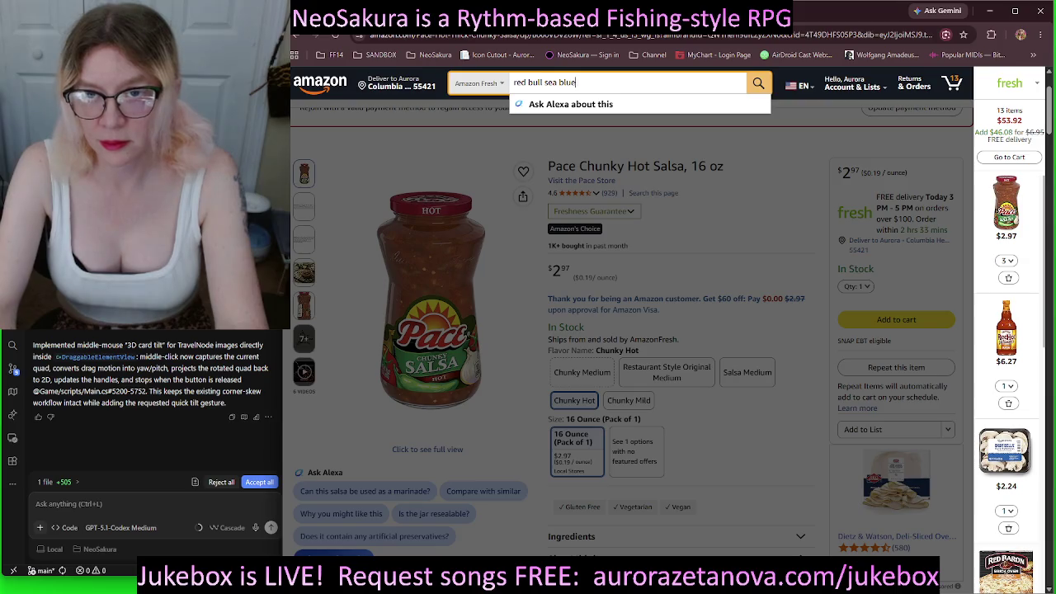
key("Return")
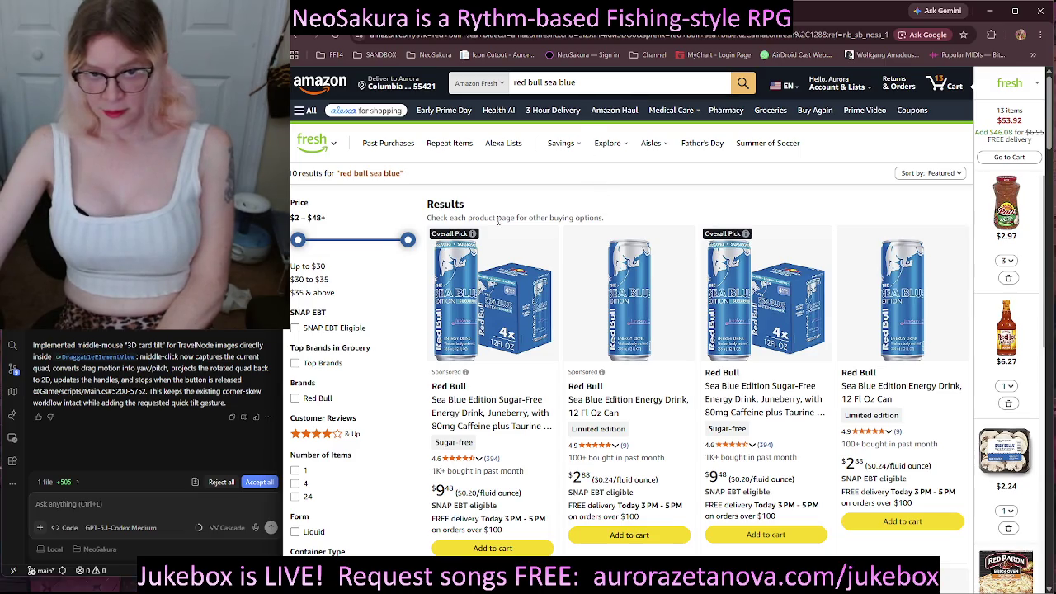
scroll(586, 203, "down", 3)
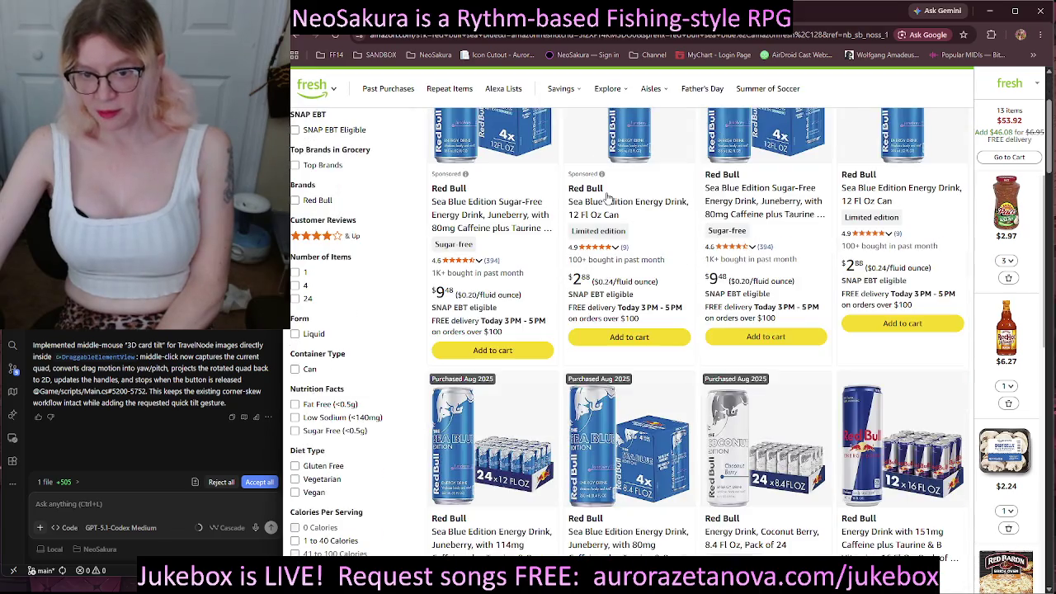
scroll(608, 207, "down", 2)
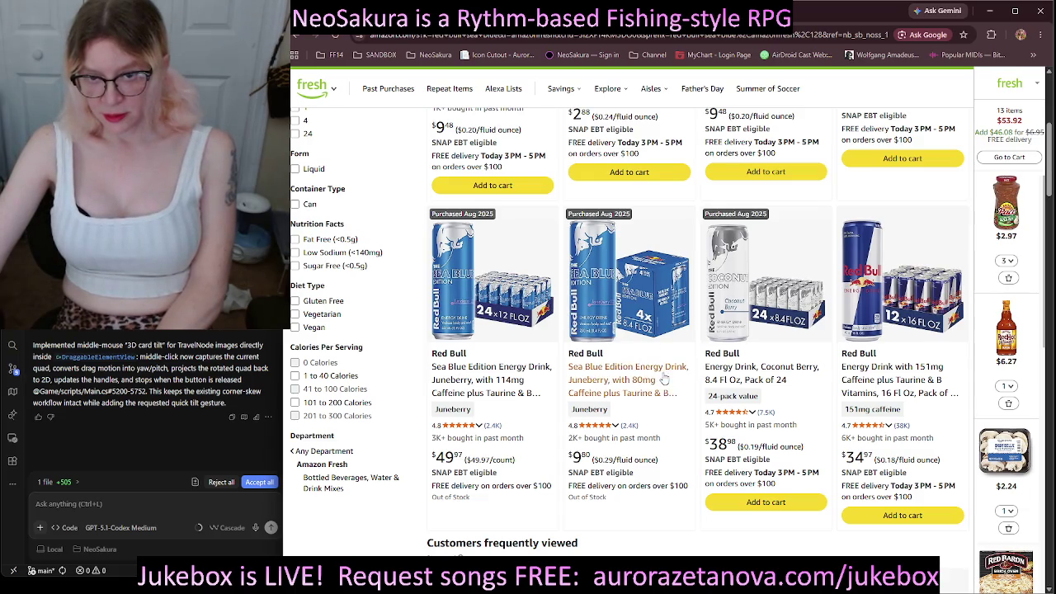
left_click(662, 377)
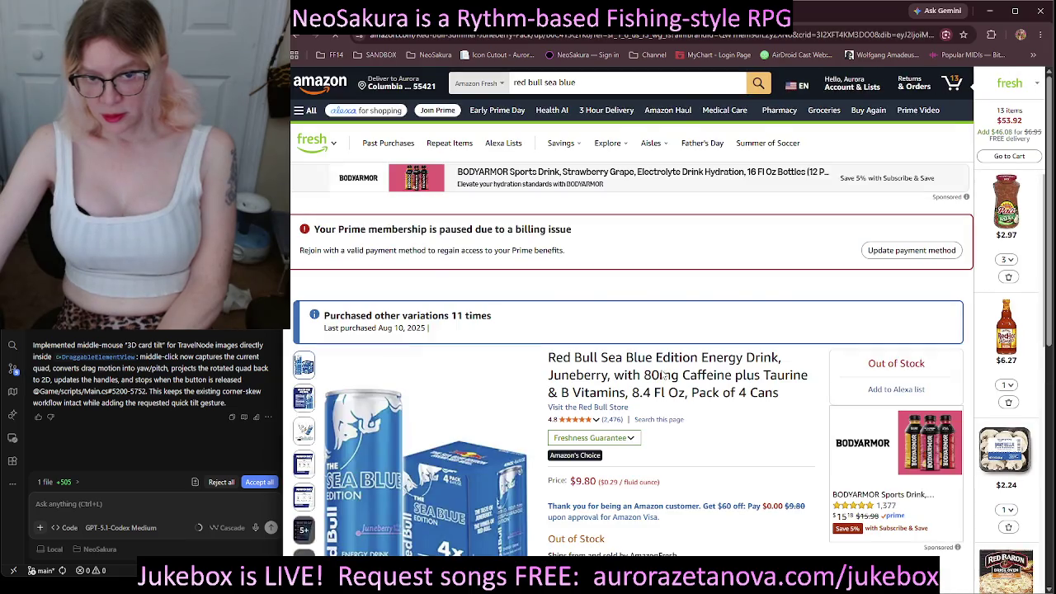
Switch the Red Bull product to Wild Berries Pink Edition, 12 fl oz 4-pack ($9.48).
scroll(733, 359, "down", 2)
scroll(820, 492, "down", 2)
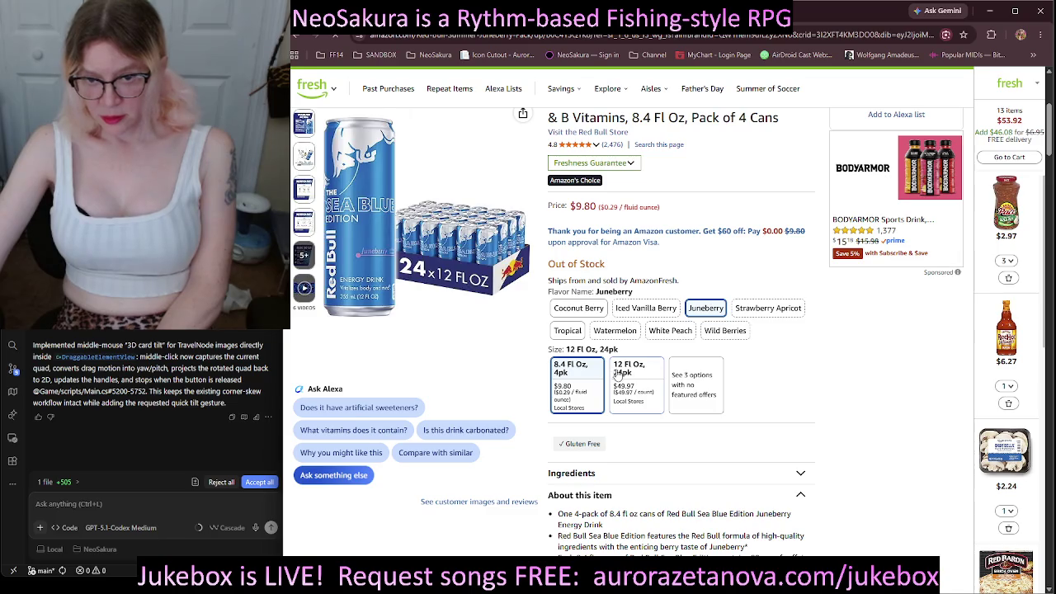
scroll(648, 376, "down", 1)
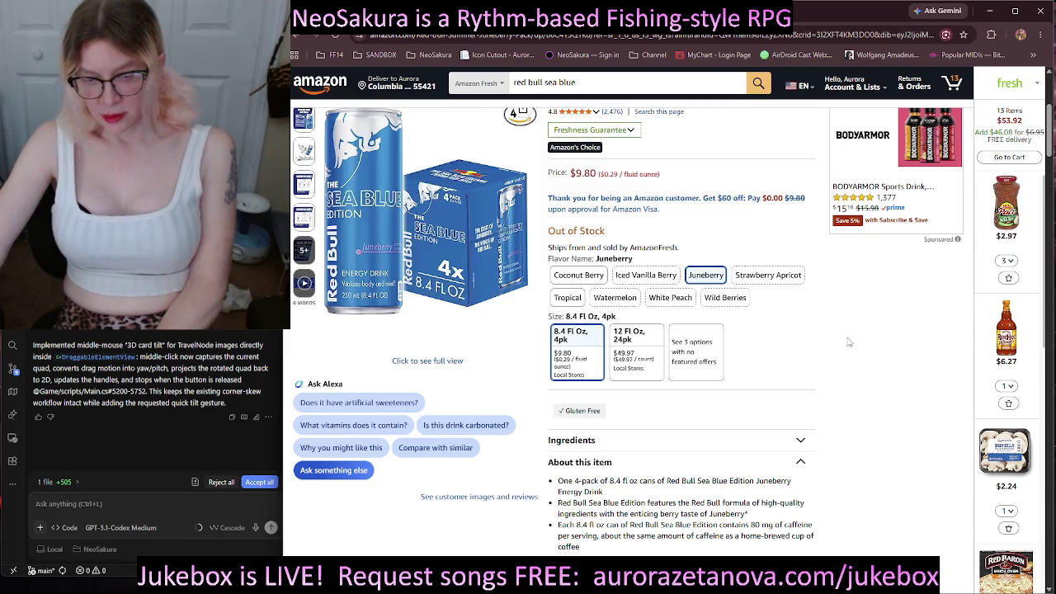
scroll(887, 373, "up", 2)
scroll(889, 376, "up", 1)
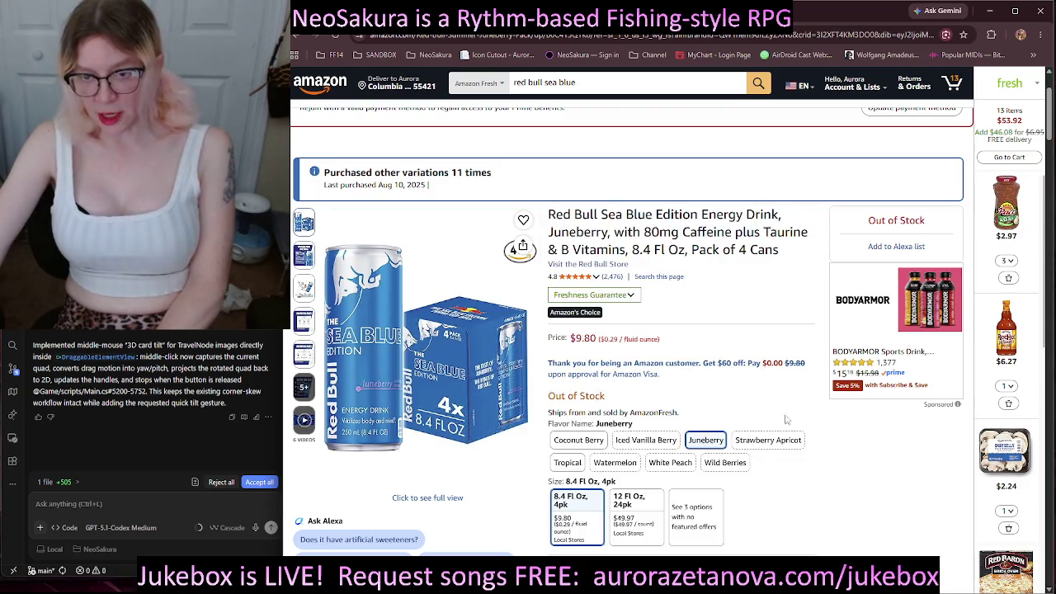
scroll(834, 493, "down", 1)
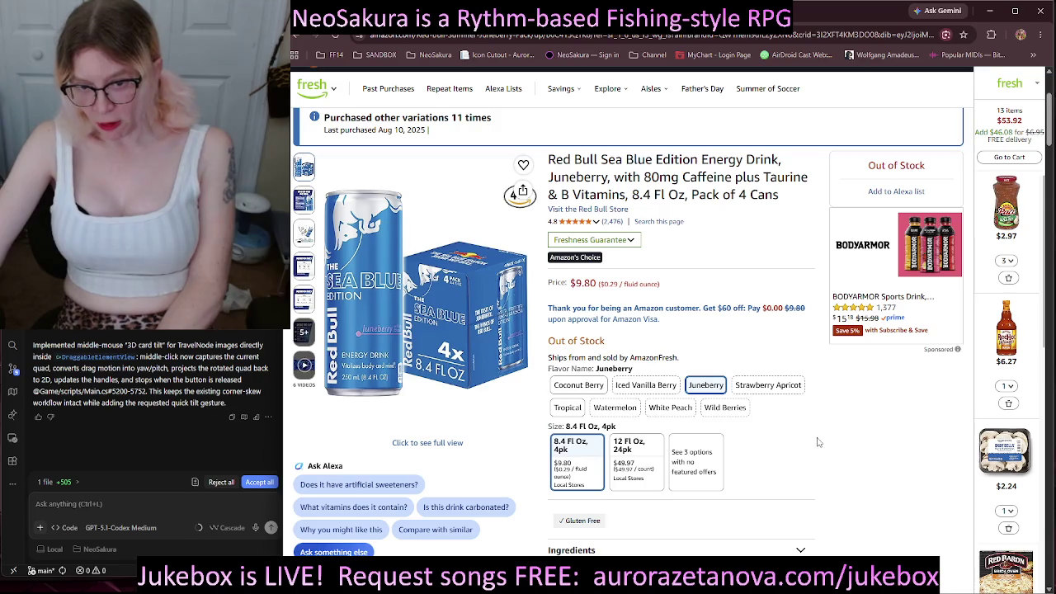
left_click(732, 407)
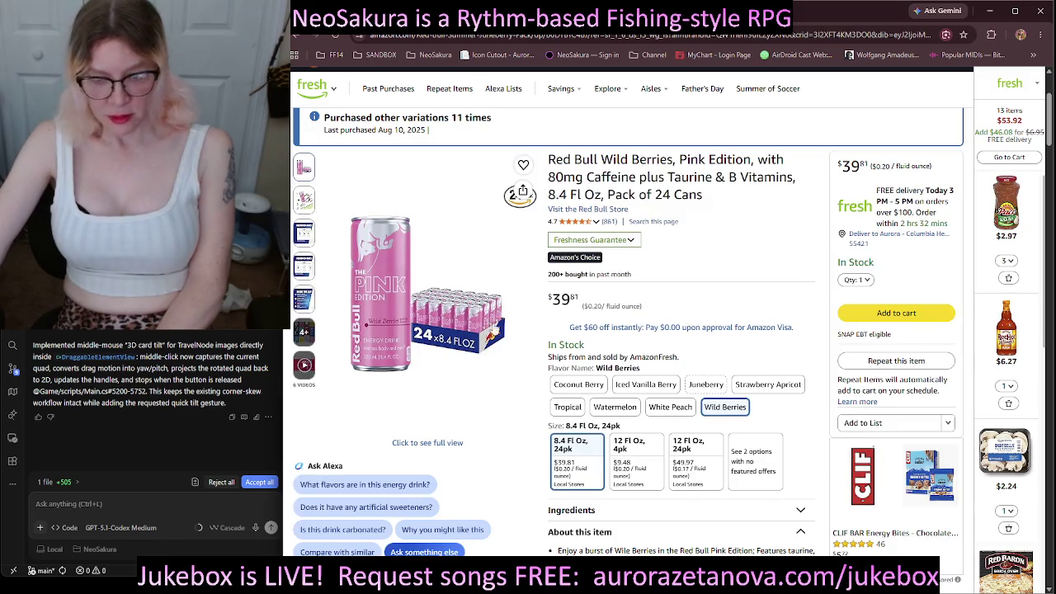
left_click(645, 458)
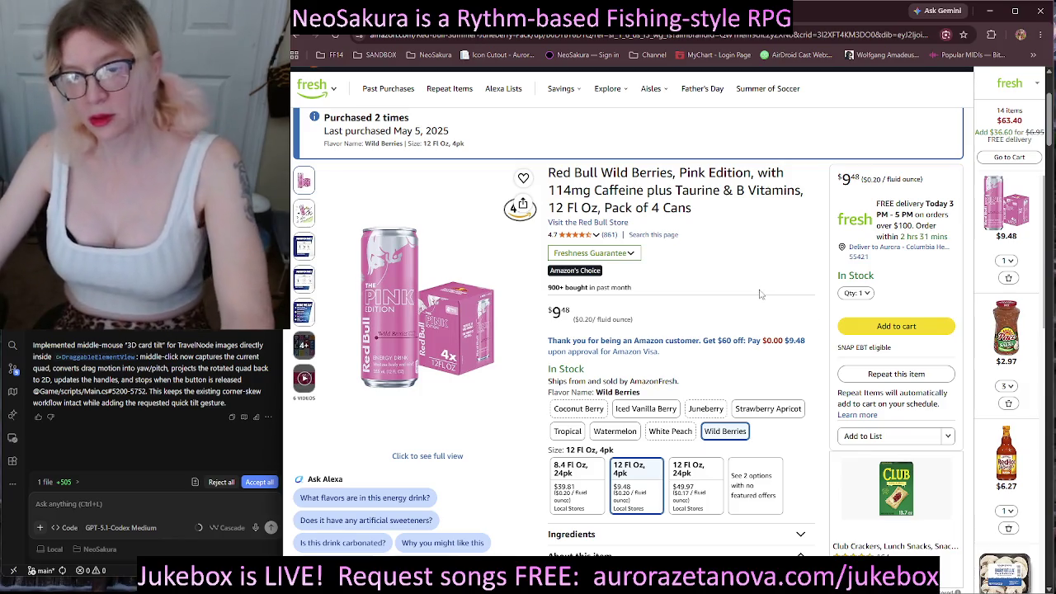
scroll(761, 293, "up", 3)
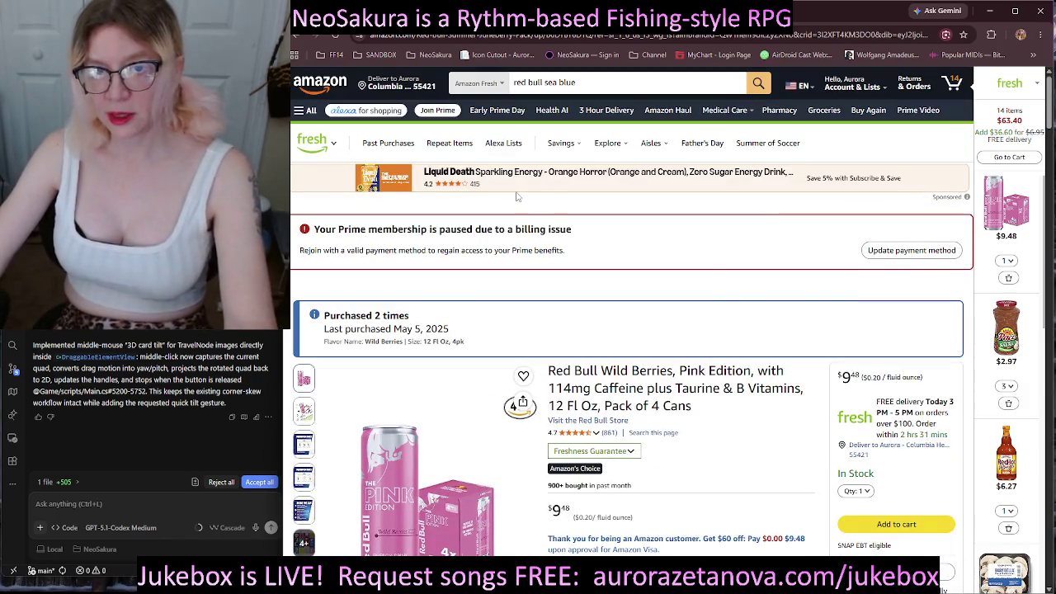
scroll(1015, 238, "down", 5)
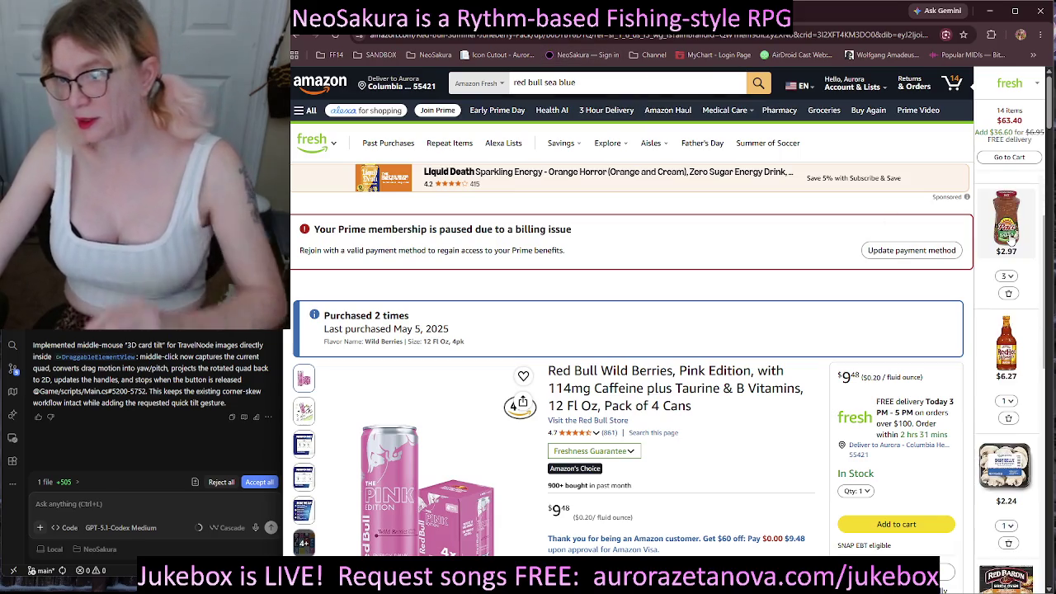
scroll(1016, 242, "down", 2)
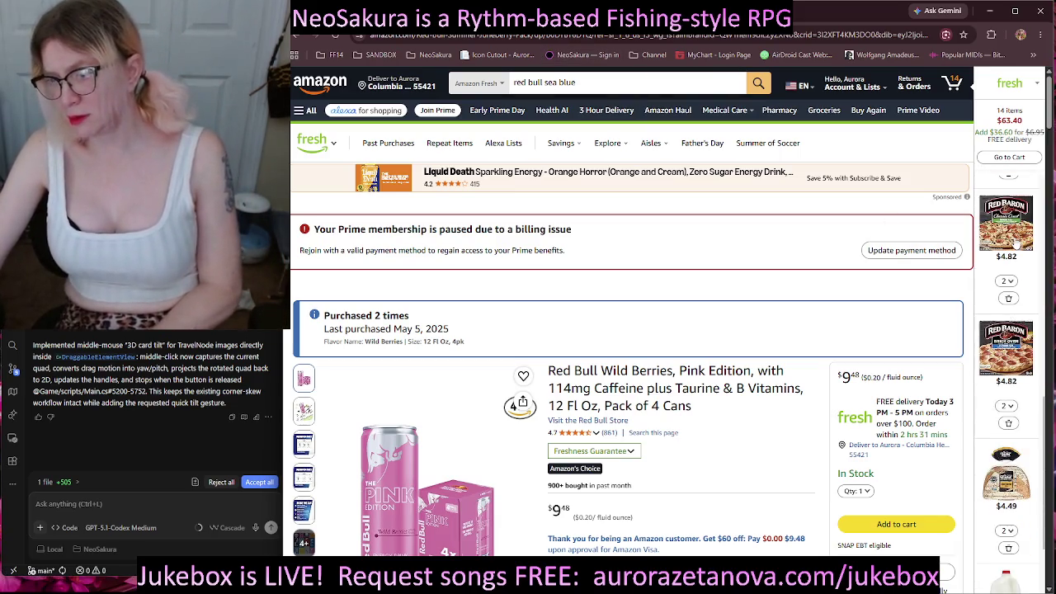
scroll(1016, 249, "up", 5)
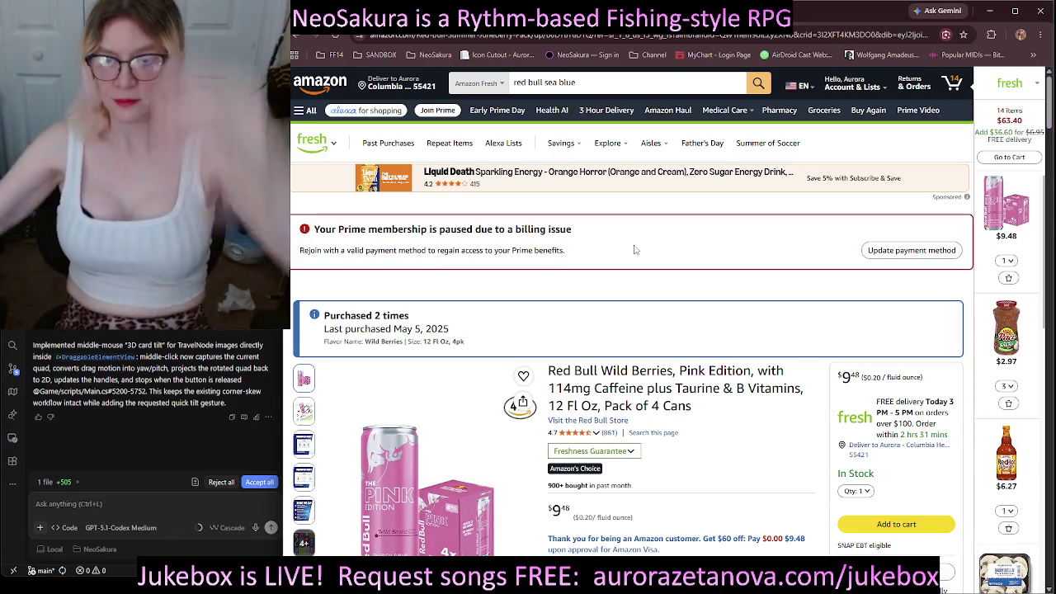
left_click(520, 82)
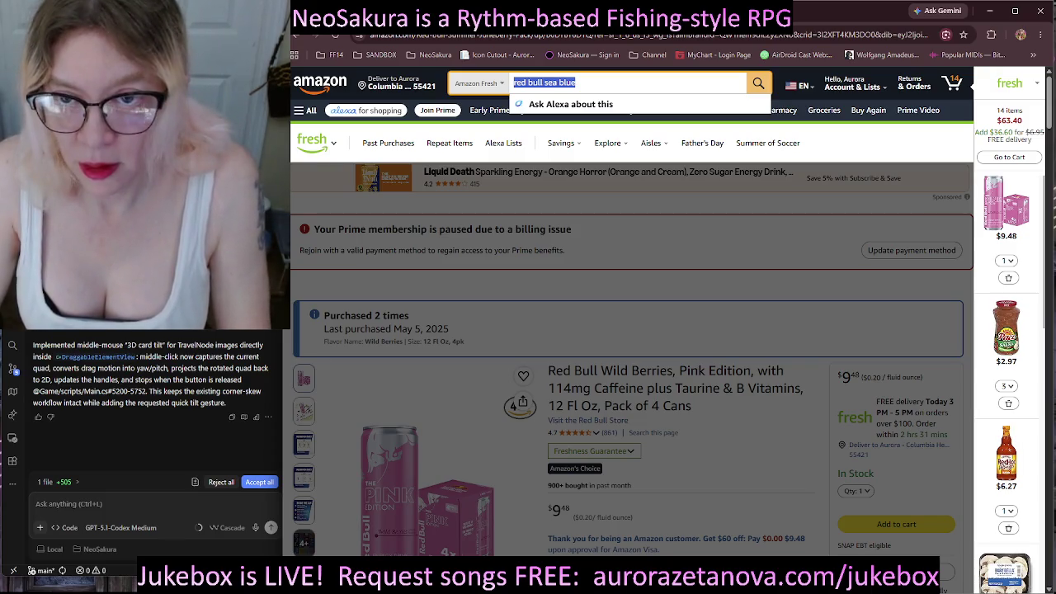
Search for 'energy protein drink' and browse the results.
type("energy ")
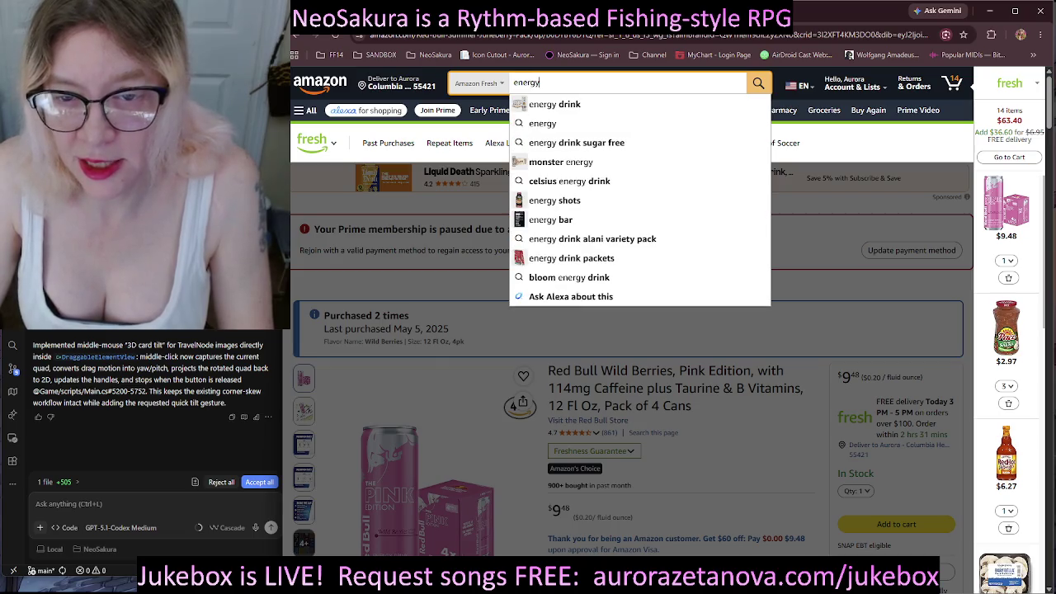
type("protein ")
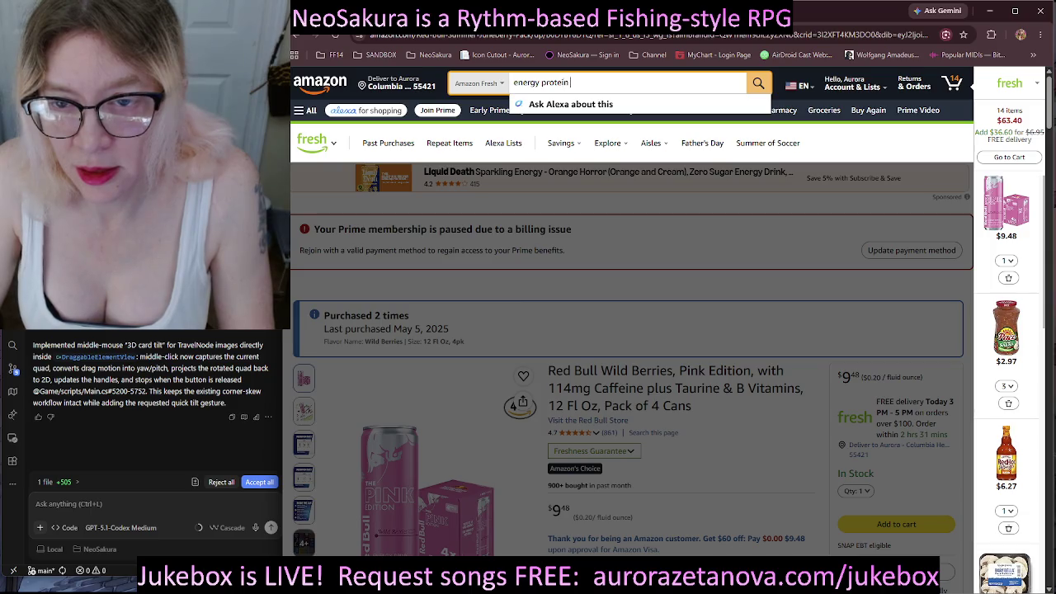
type("c")
key("Return")
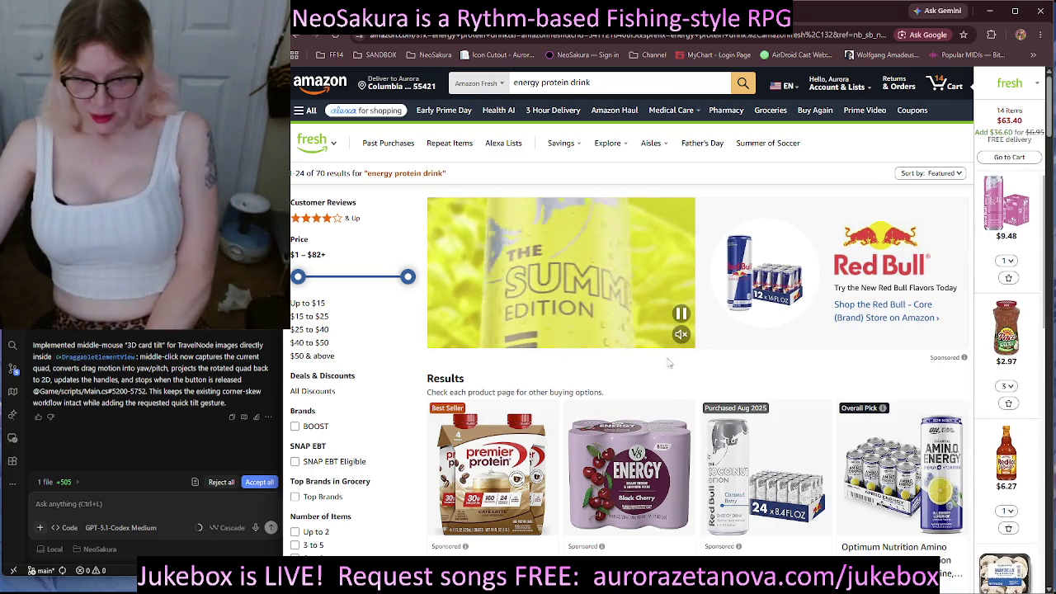
scroll(632, 330, "down", 3)
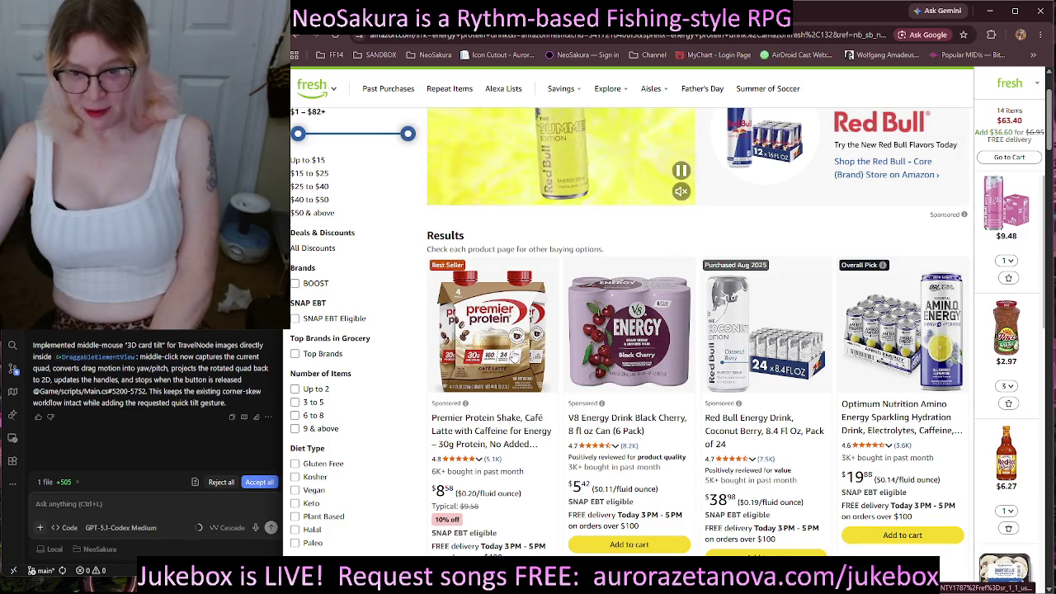
scroll(497, 340, "down", 2)
scroll(501, 343, "down", 2)
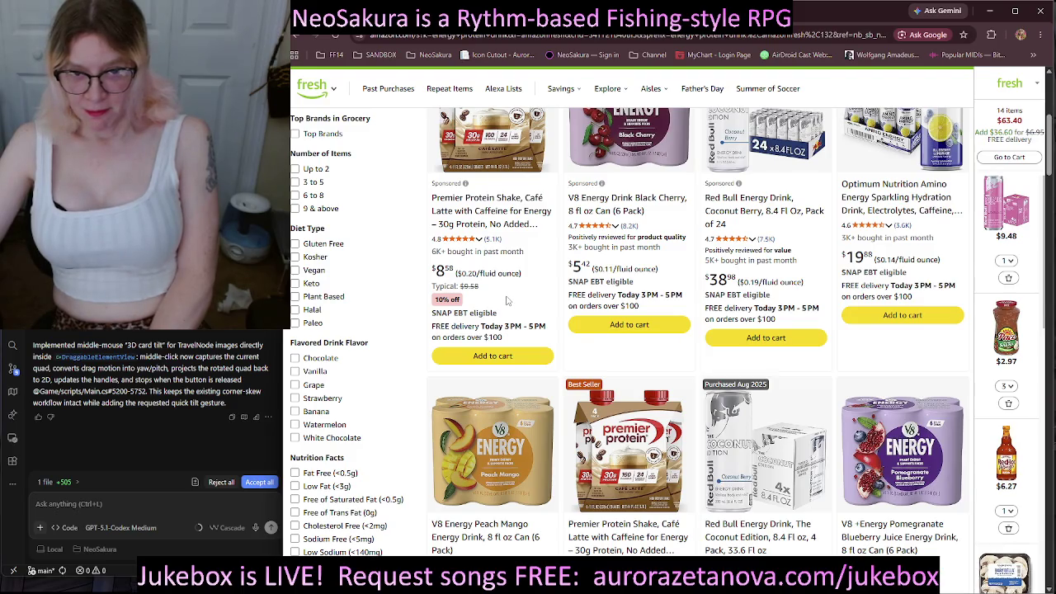
scroll(508, 297, "down", 10)
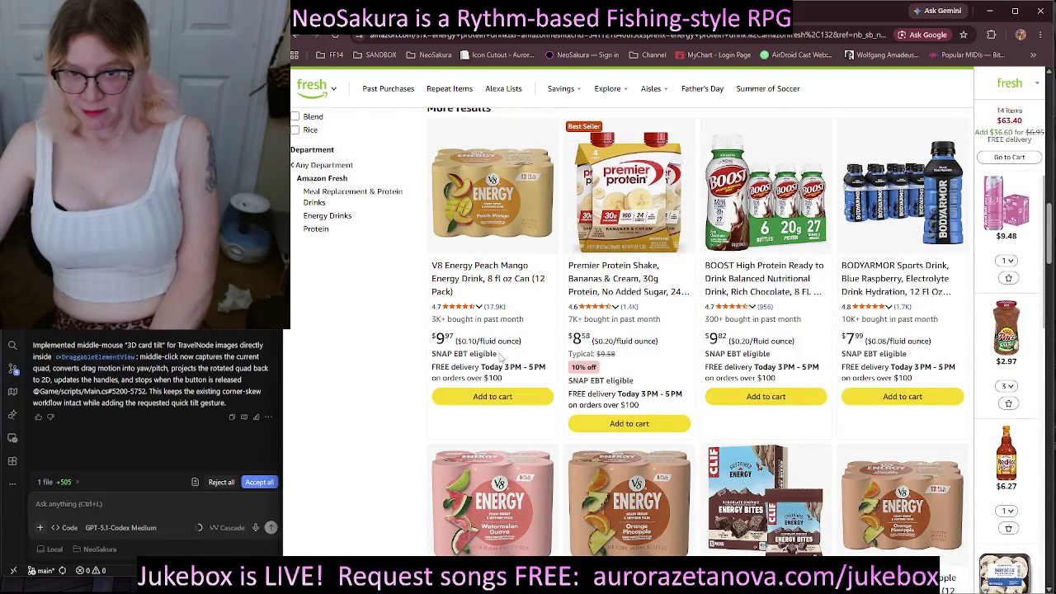
scroll(511, 322, "down", 5)
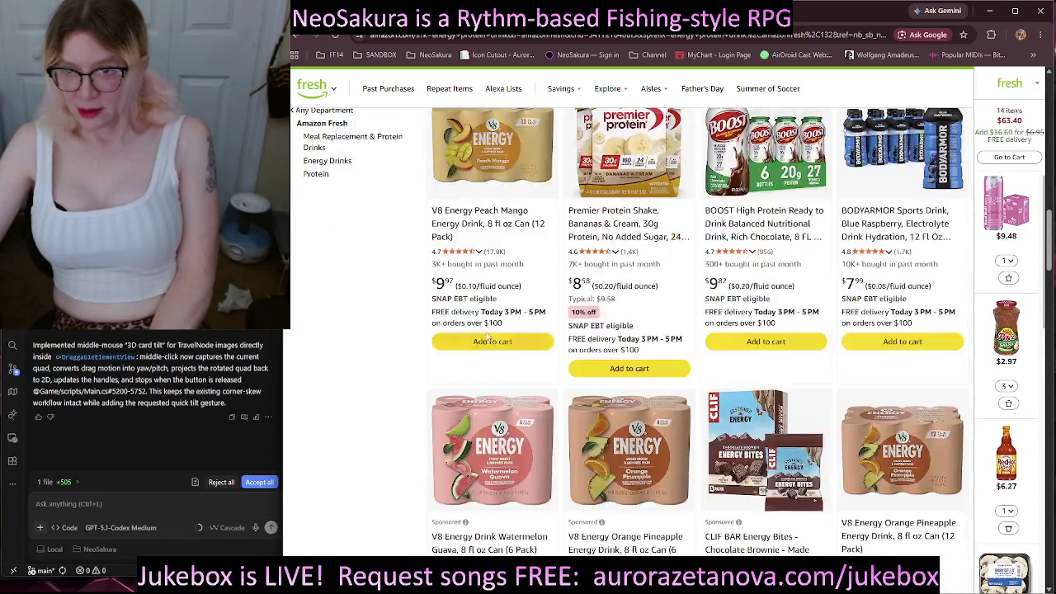
Scroll through the rest of the results and open the Premier Protein Café Latte shake.
scroll(505, 294, "up", 3)
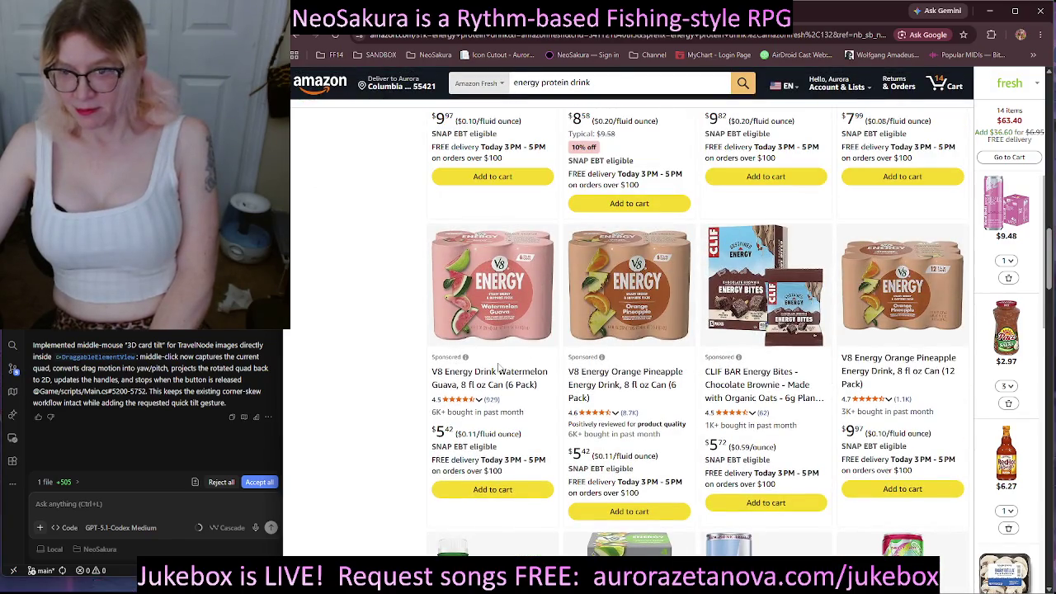
scroll(577, 314, "down", 5)
scroll(537, 307, "down", 5)
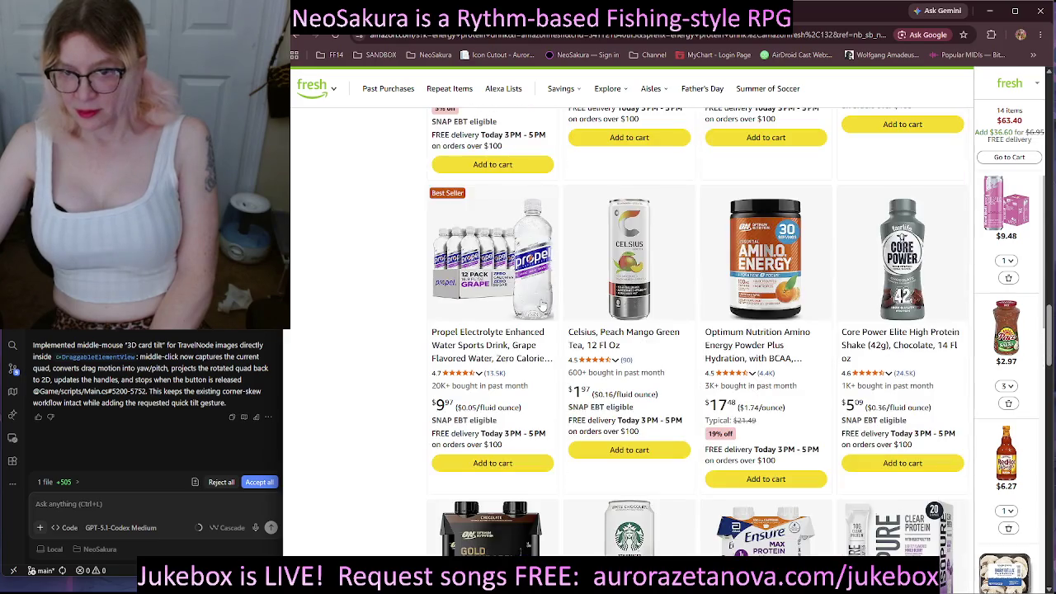
scroll(553, 308, "down", 3)
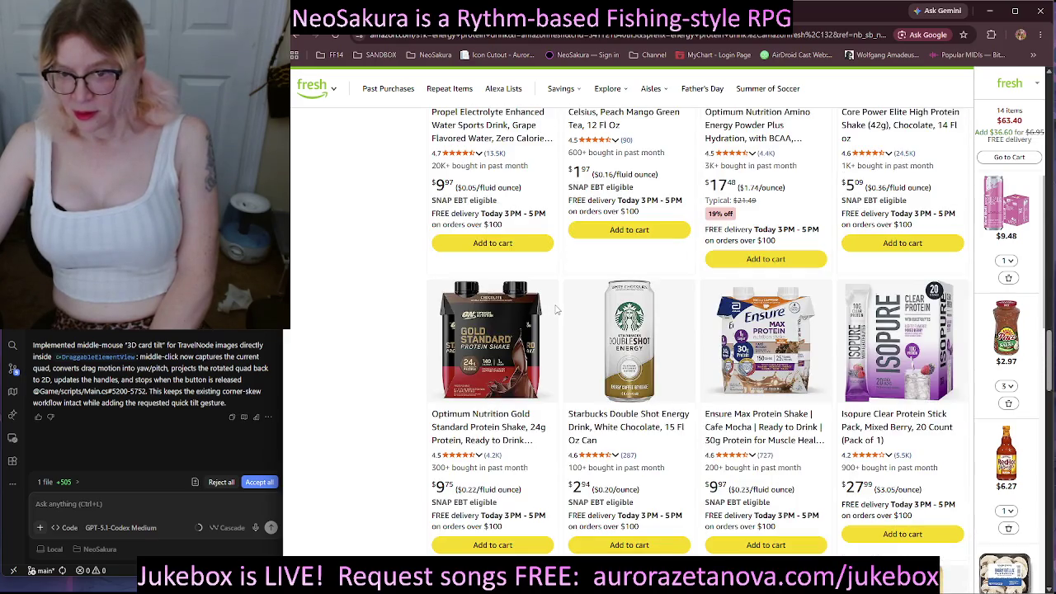
scroll(557, 310, "down", 4)
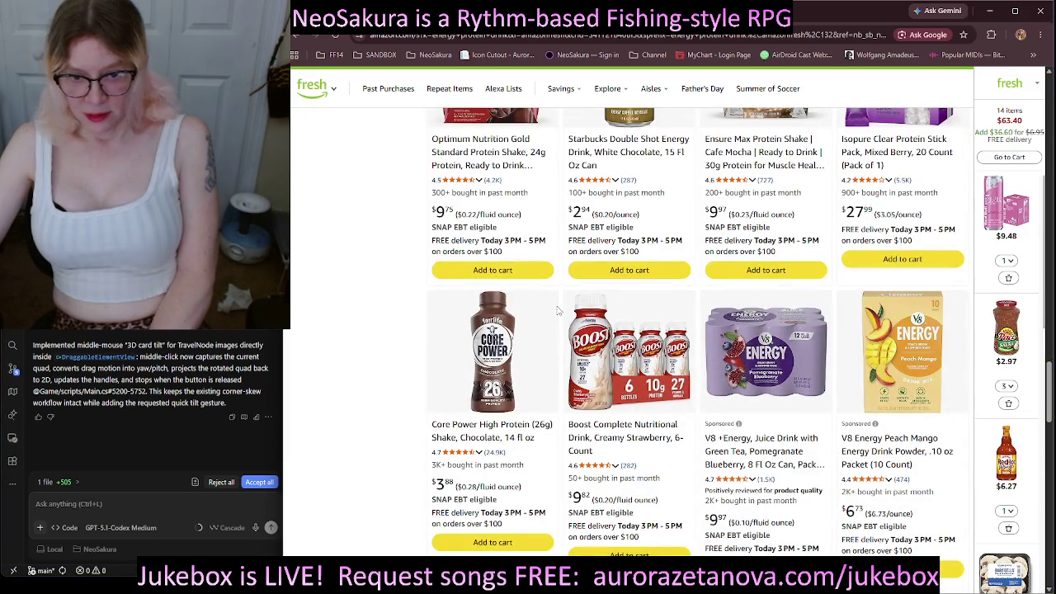
scroll(557, 310, "down", 5)
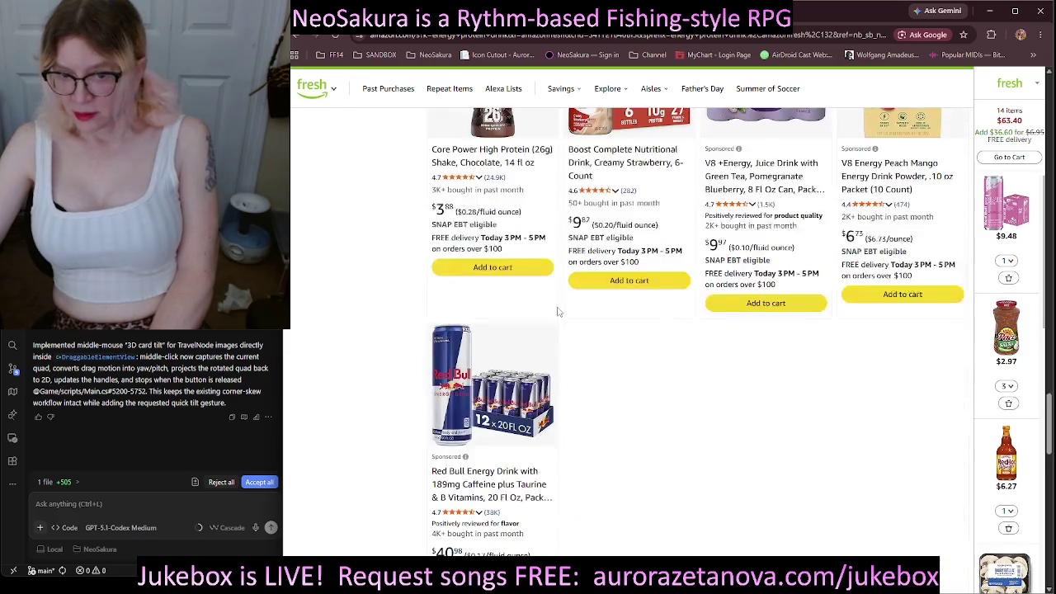
scroll(555, 312, "up", 15)
scroll(552, 315, "up", 10)
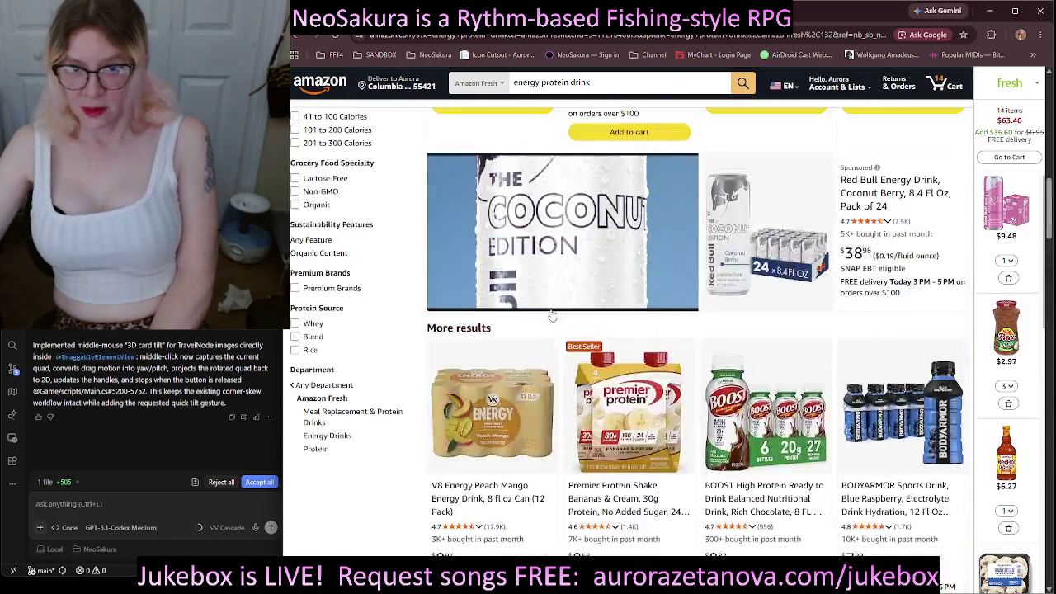
left_click(529, 264)
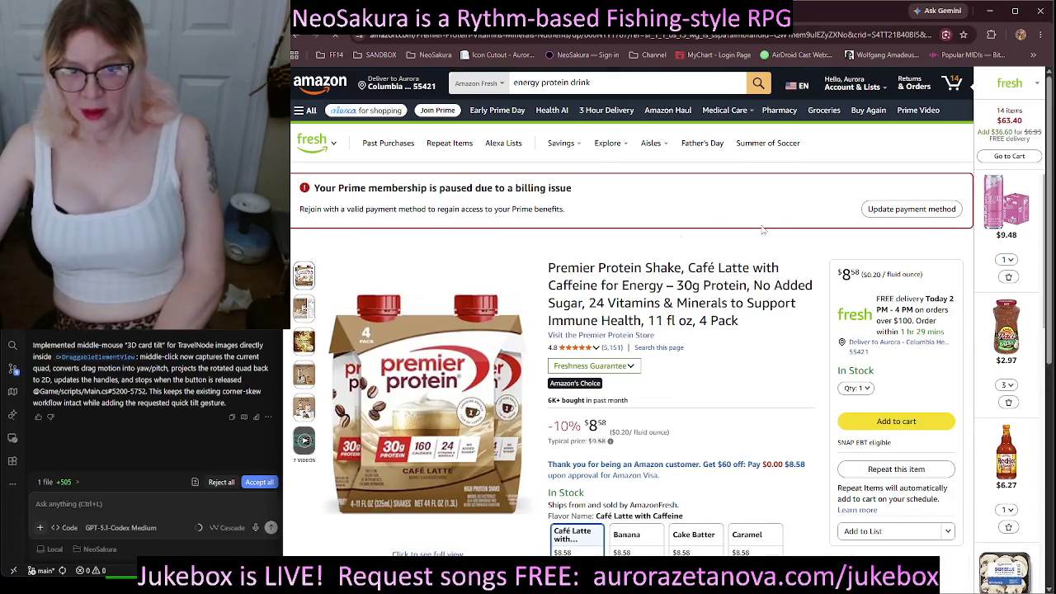
Review the Premier Protein Café Latte 4-pack page and add it ($8.58) to the cart.
scroll(754, 236, "down", 3)
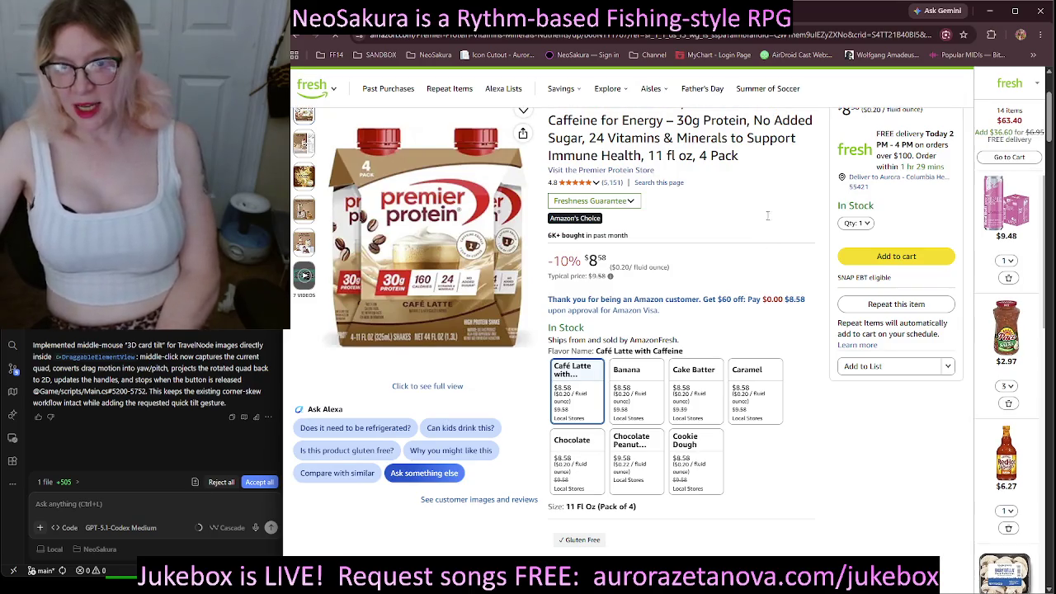
scroll(686, 171, "up", 1)
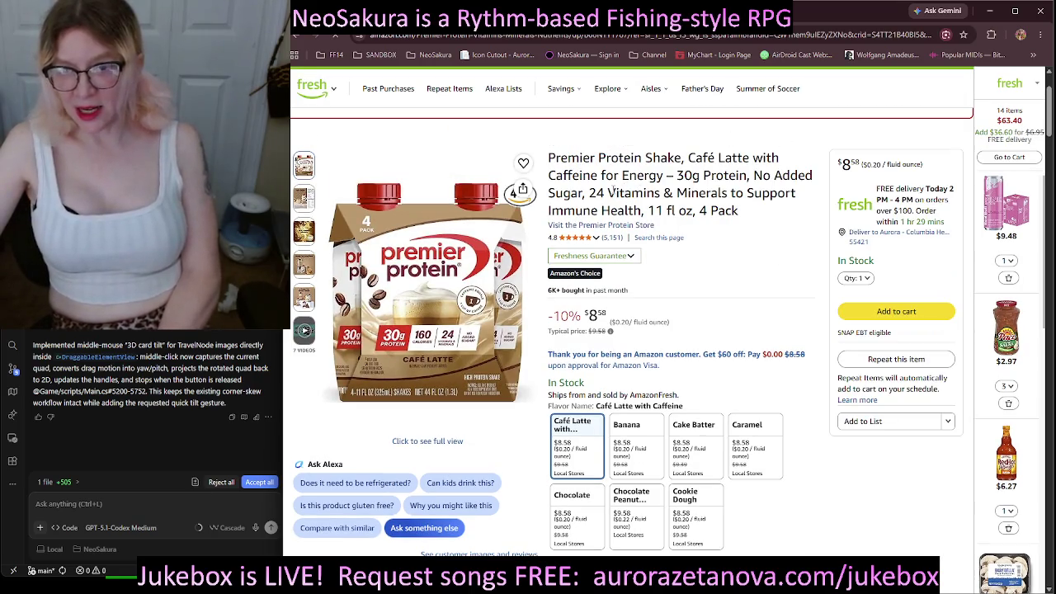
scroll(635, 177, "down", 1)
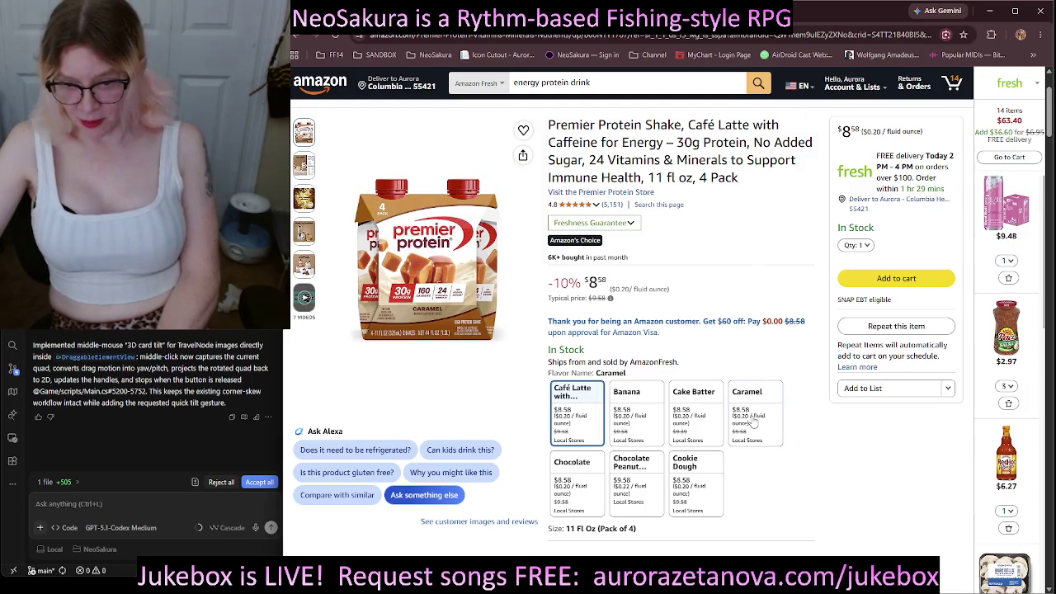
scroll(751, 418, "down", 1)
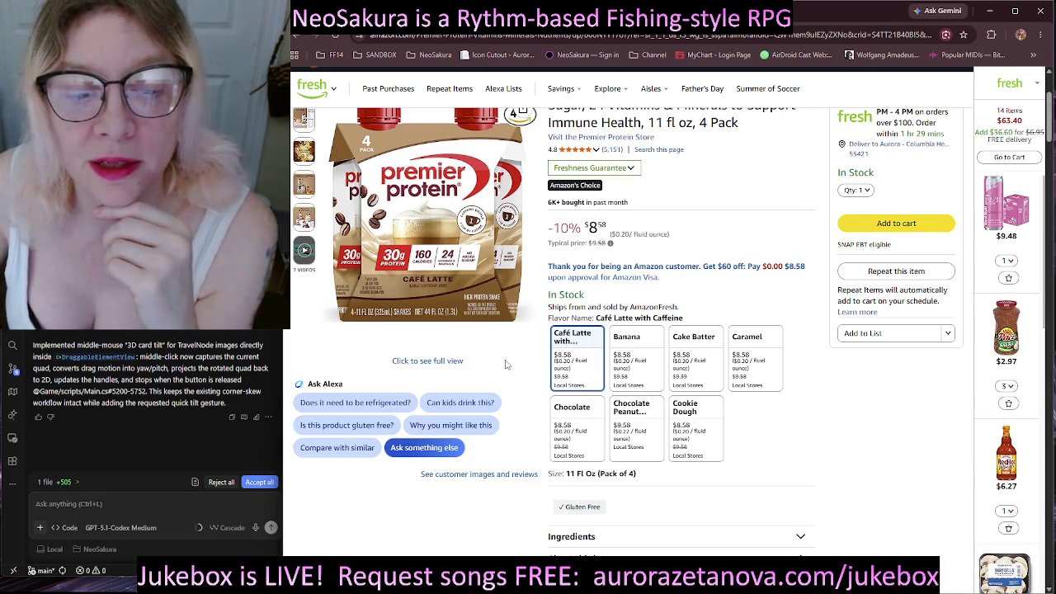
scroll(529, 388, "down", 1)
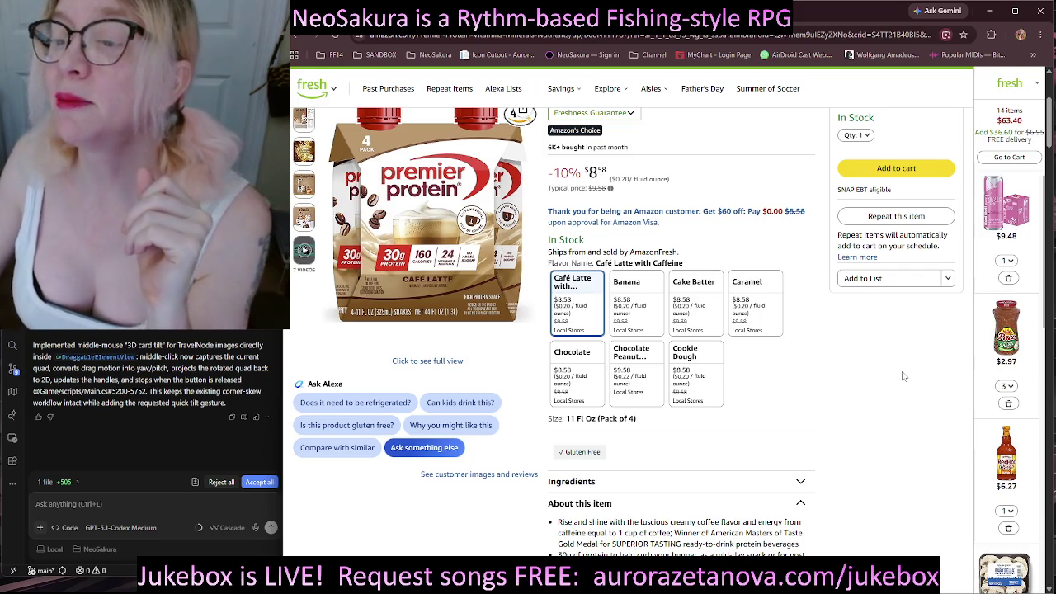
left_click(923, 171)
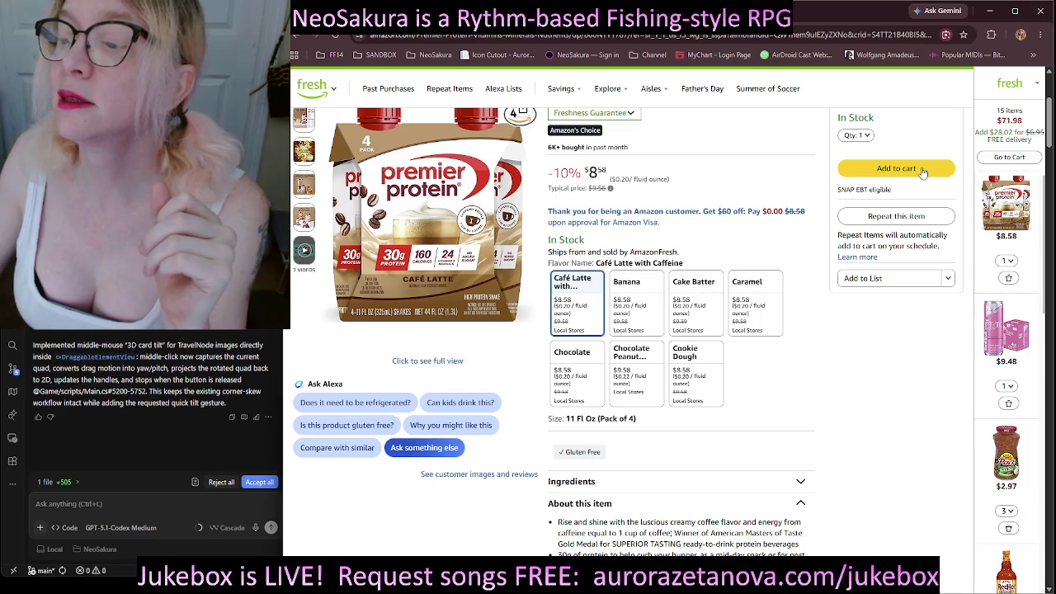
Change the Premier Protein shake's cart quantity to 4.
left_click(1011, 264)
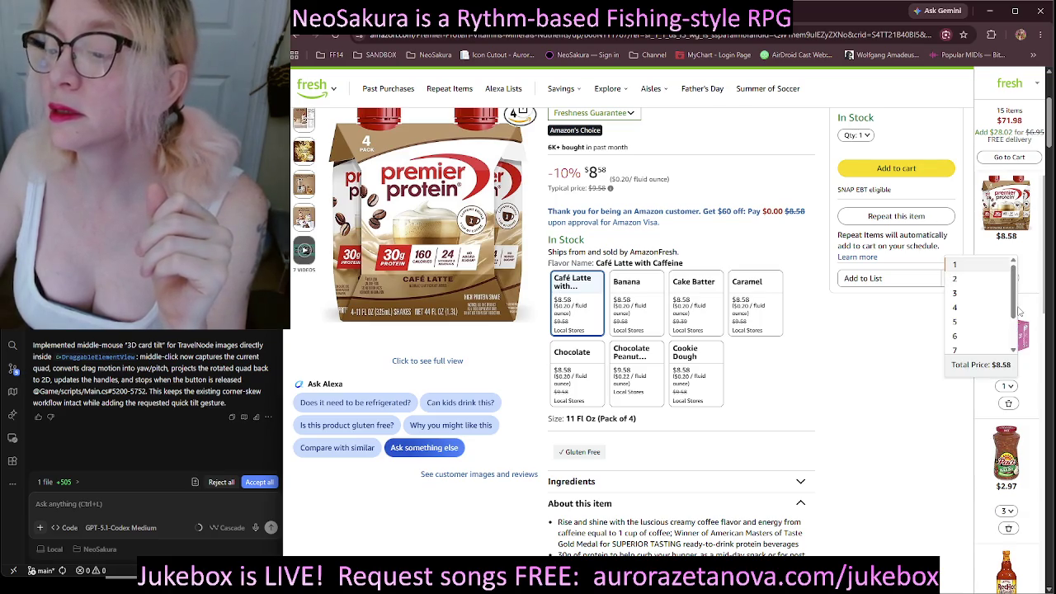
scroll(984, 346, "down", 2)
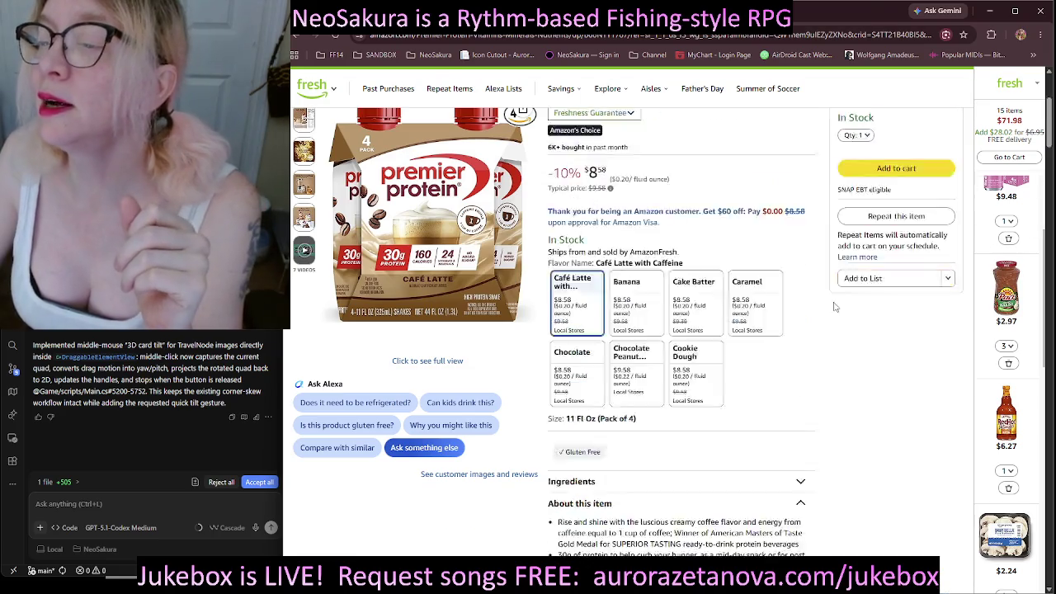
scroll(984, 331, "up", 5)
scroll(984, 303, "up", 2)
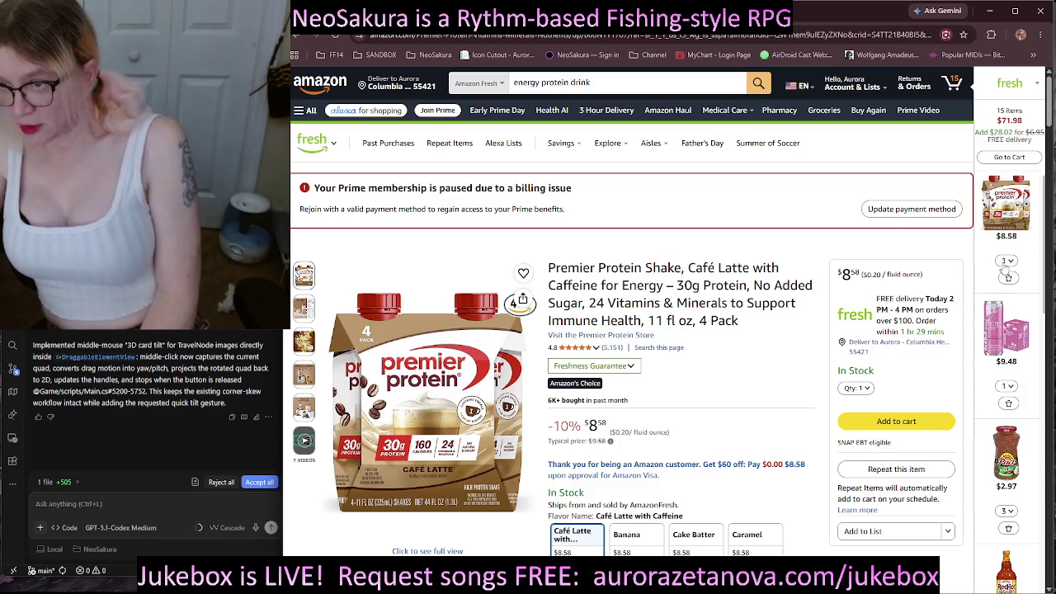
left_click(1007, 261)
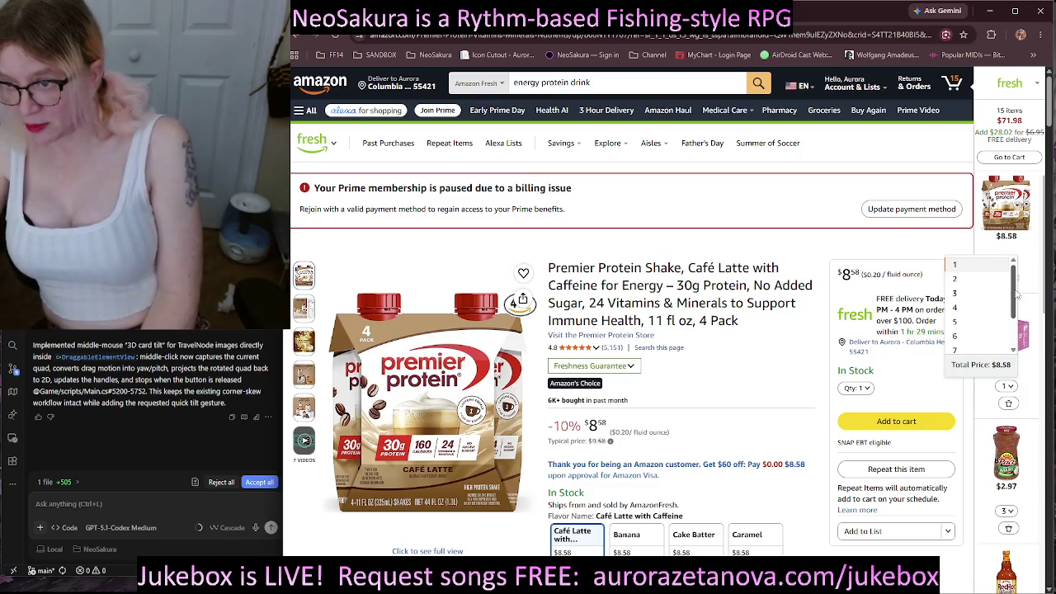
left_click_drag(1017, 296, 1017, 301)
left_click(972, 297)
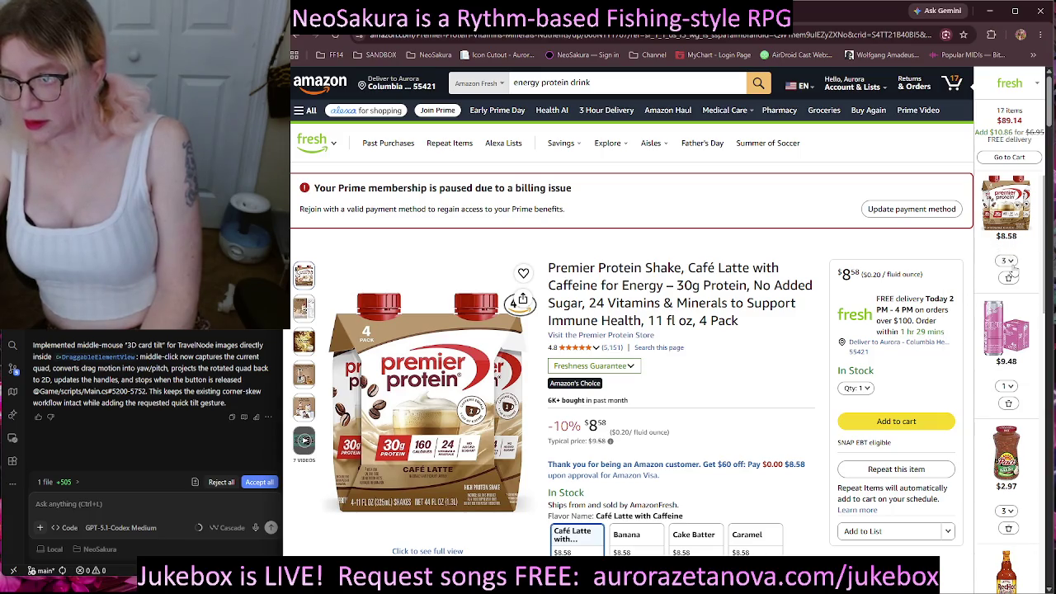
Switch the Premier Protein shake to a custom quantity of 10.
left_click(1017, 264)
scroll(987, 318, "down", 2)
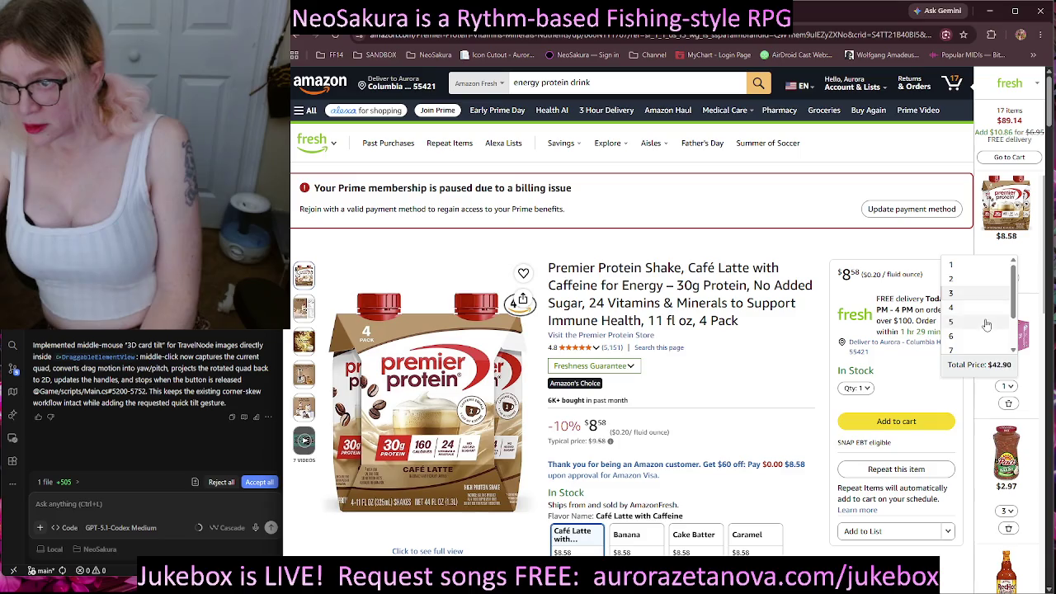
left_click(958, 345)
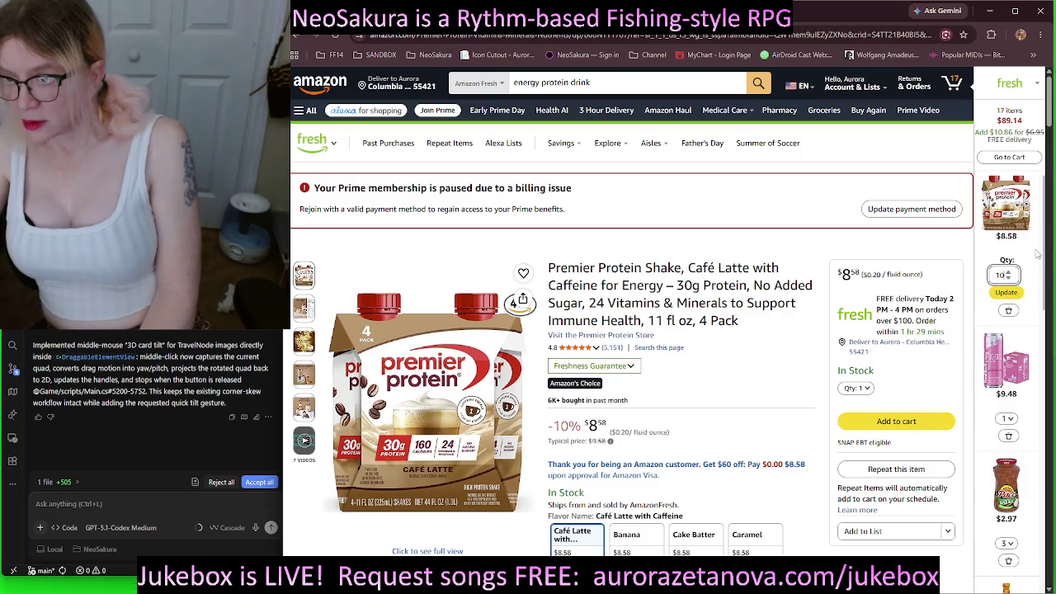
left_click(1013, 296)
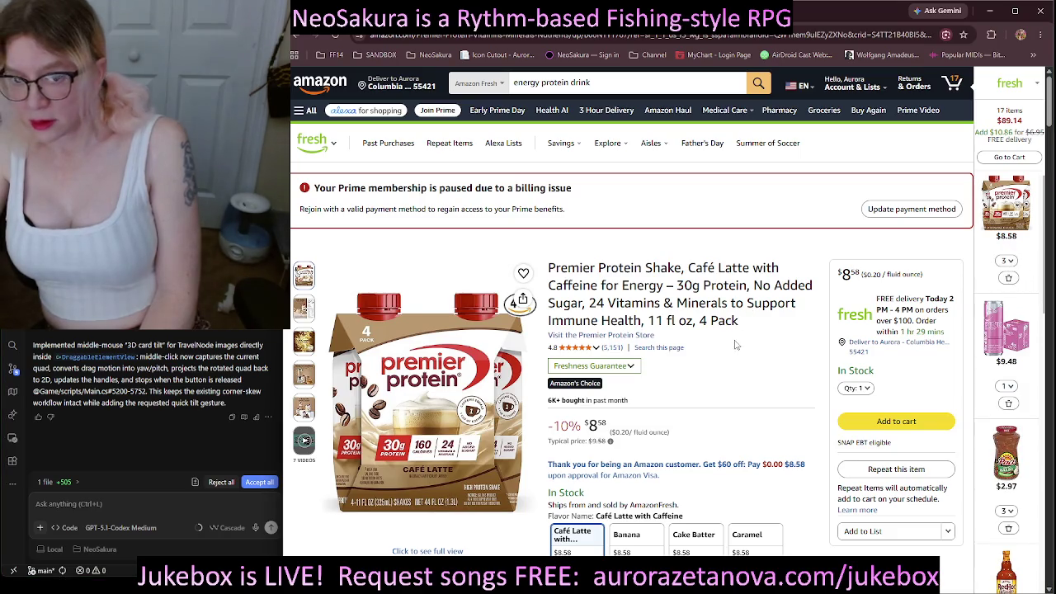
Settle the Premier Protein quantity at 3, making 17 items at $89.14.
scroll(741, 335, "down", 2)
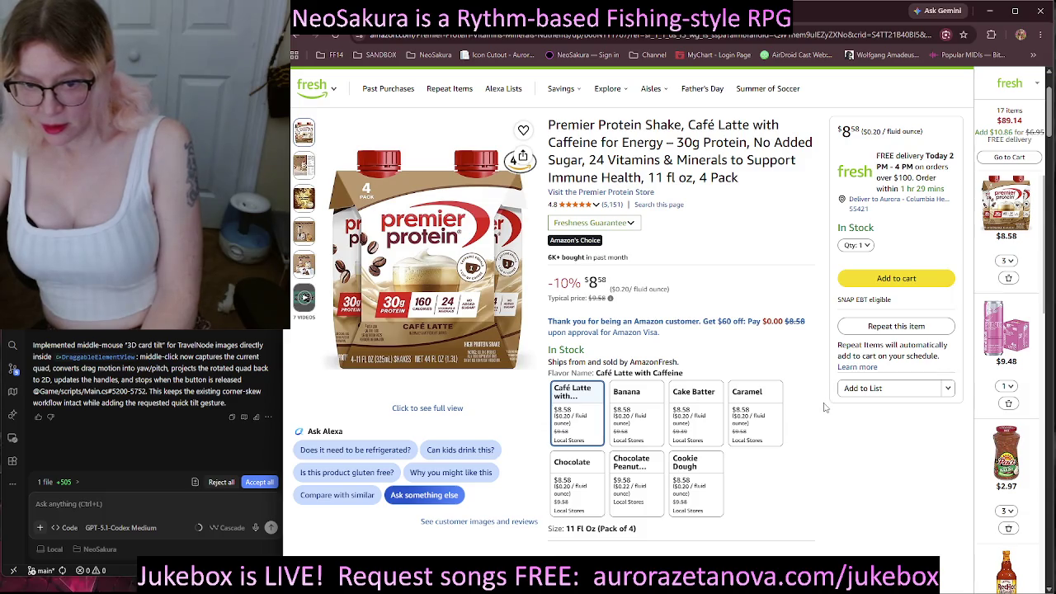
scroll(828, 415, "down", 2)
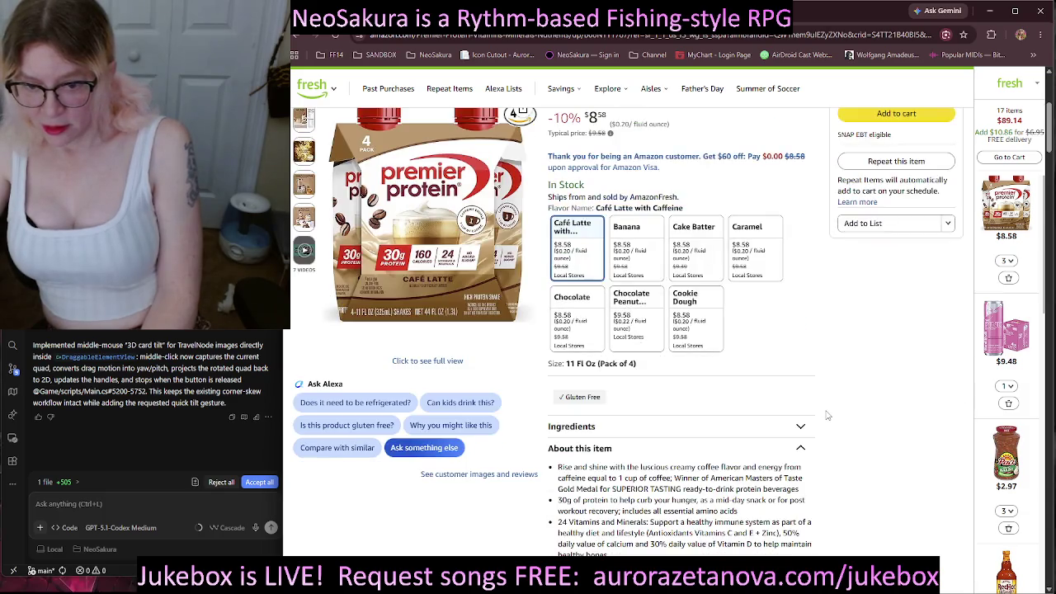
scroll(828, 415, "up", 4)
left_click(1010, 261)
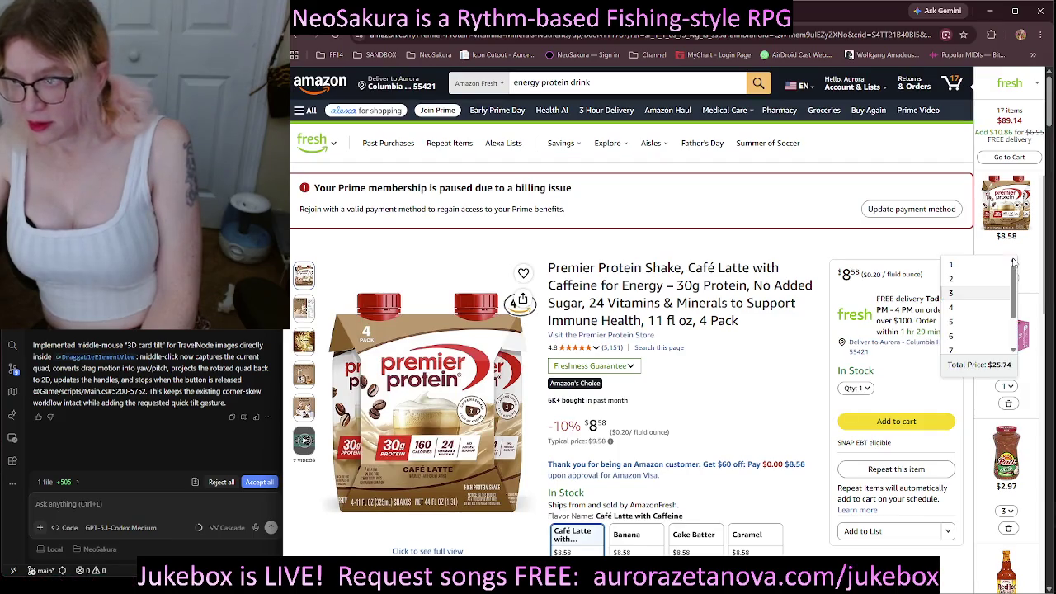
left_click(961, 307)
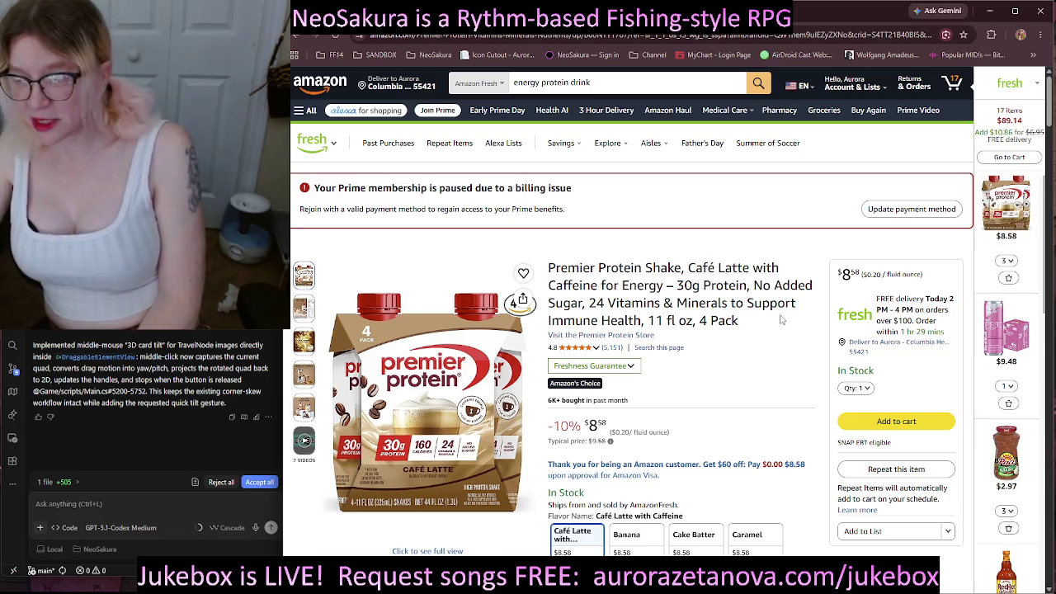
Open the Atkins Iced Coffee Cafe Au Lait shake from 'Customers who bought this item also bought'.
scroll(799, 313, "down", 3)
scroll(798, 313, "down", 1)
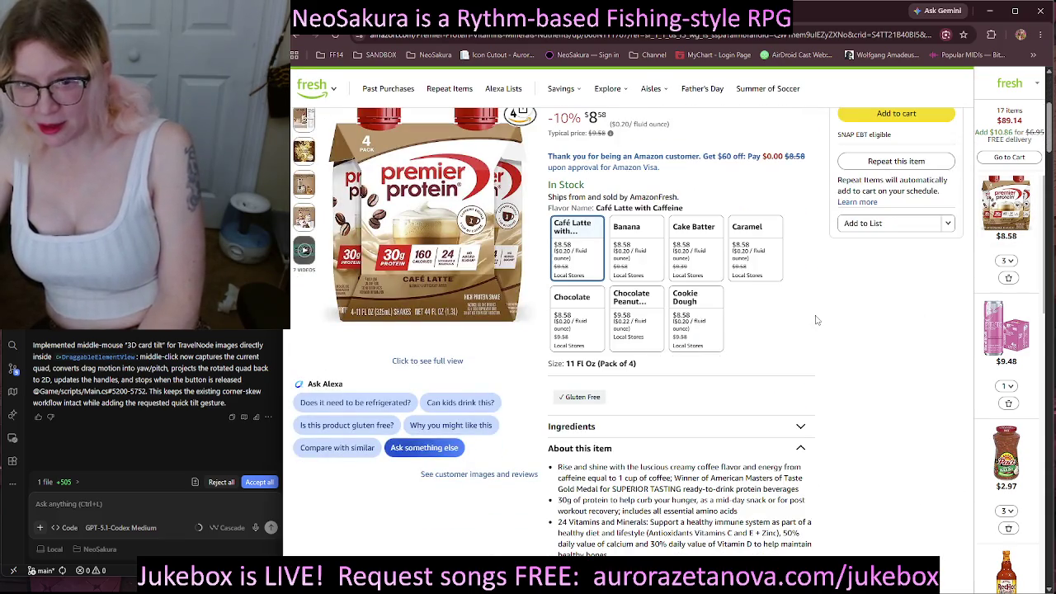
scroll(821, 322, "down", 4)
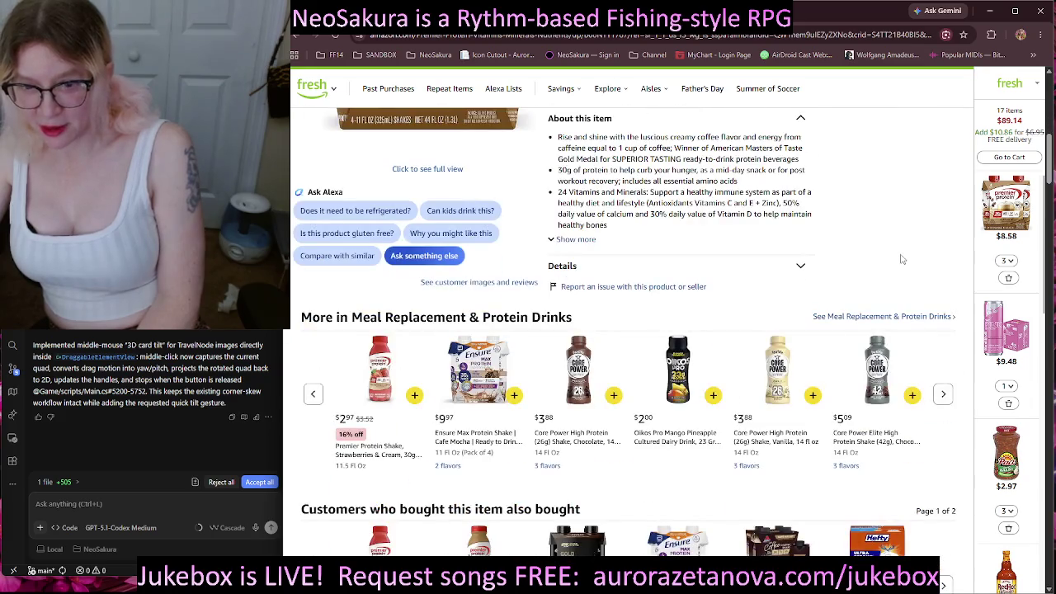
scroll(905, 254, "down", 2)
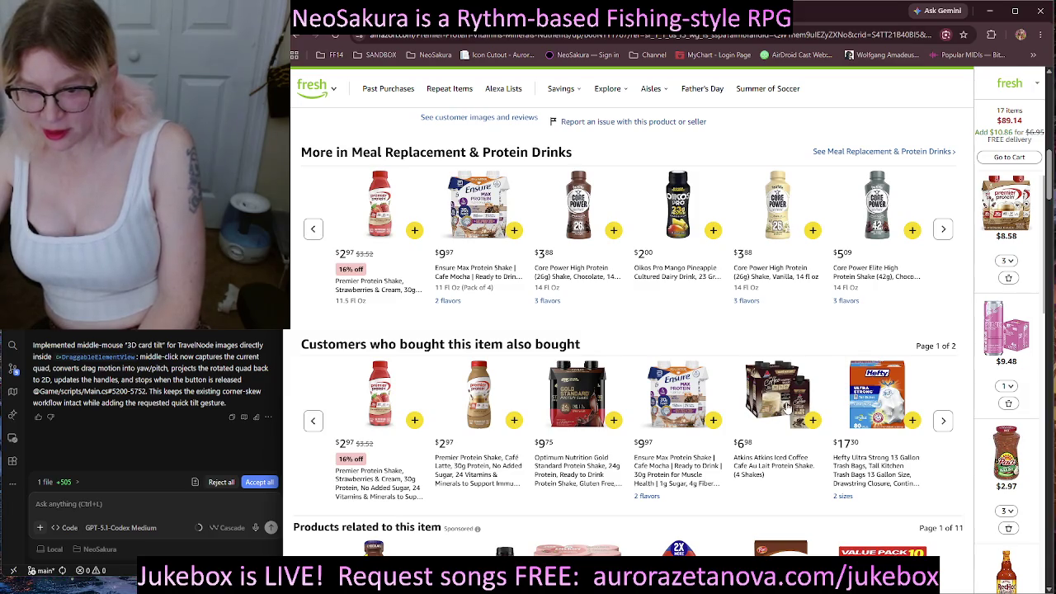
left_click(768, 390)
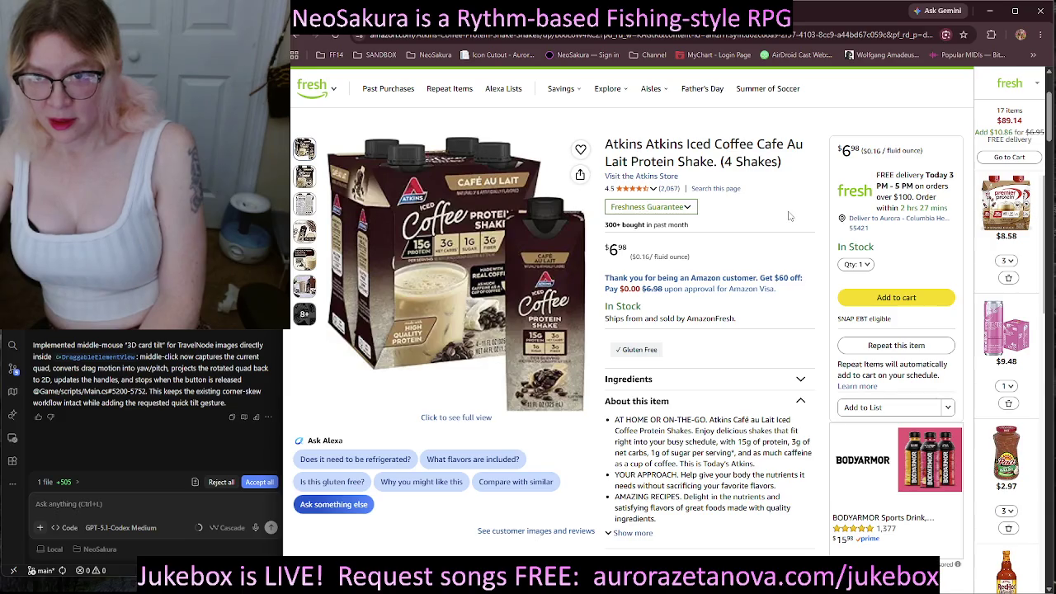
Add the Atkins Iced Coffee 4-pack to the cart and return to the Premier Protein page.
scroll(789, 216, "down", 1)
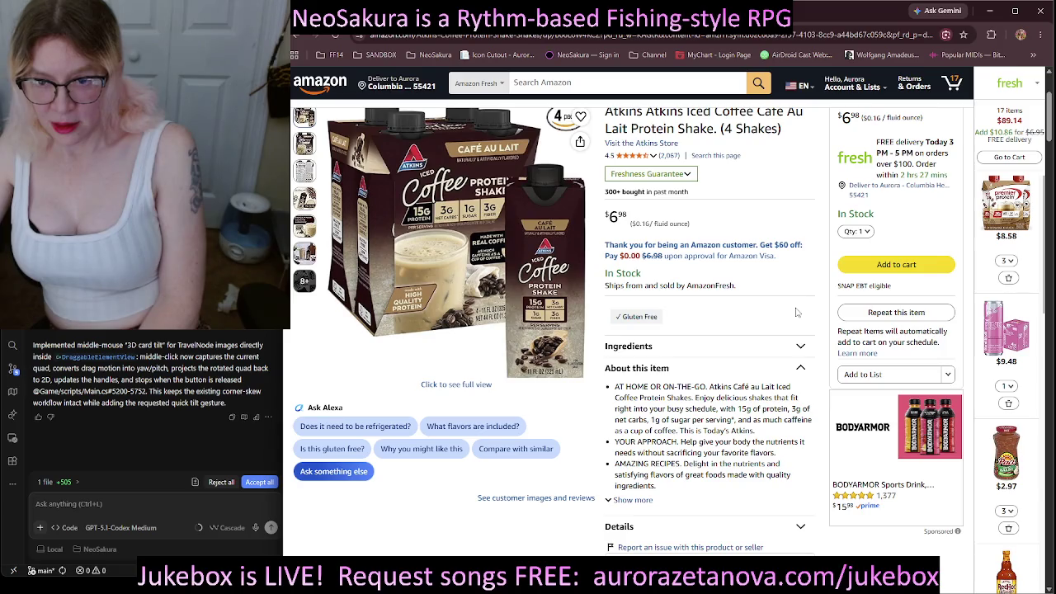
scroll(797, 312, "up", 2)
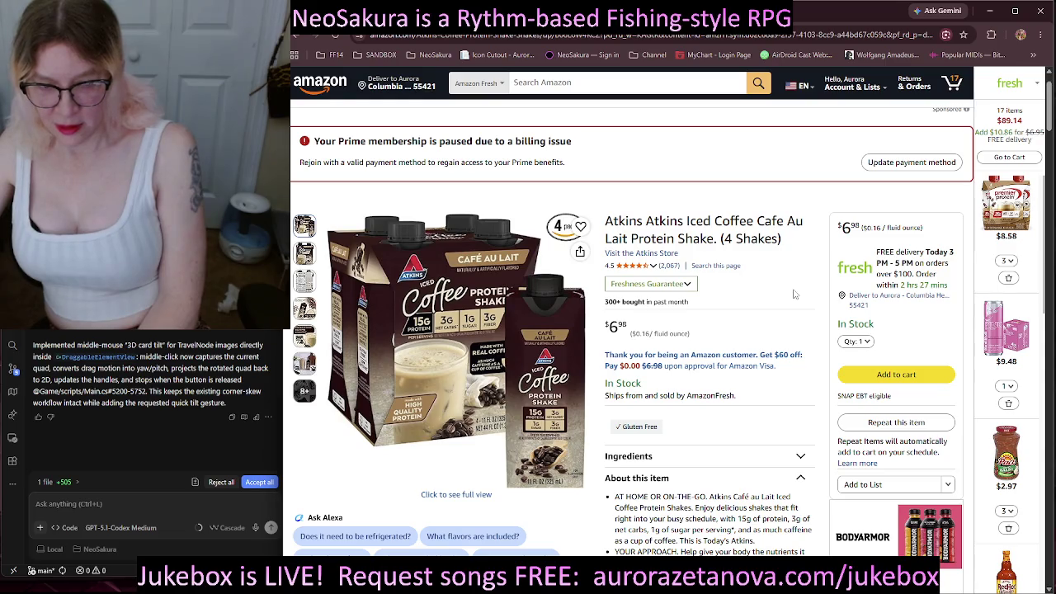
left_click(884, 375)
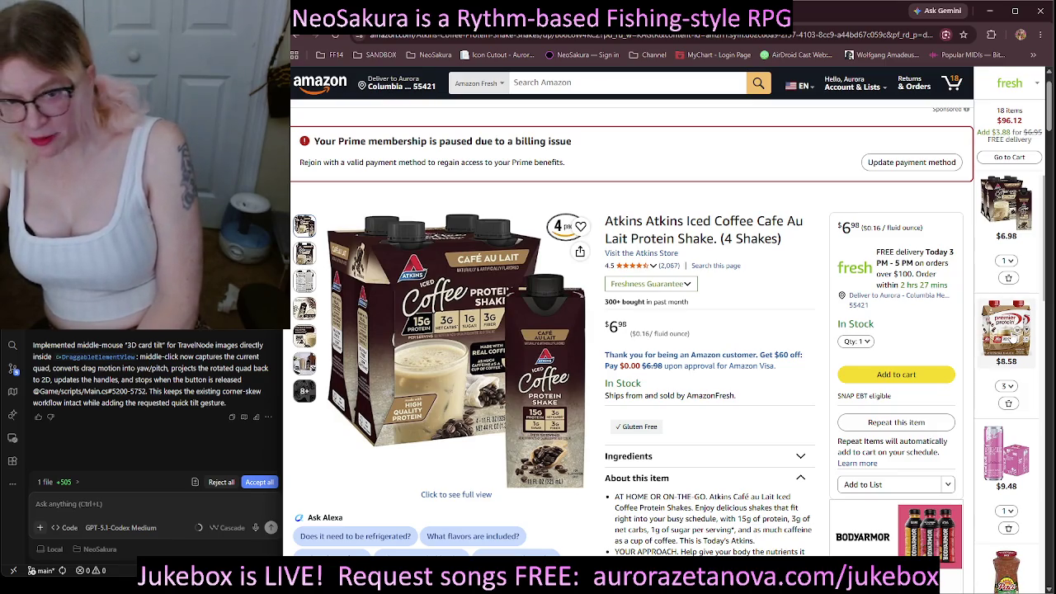
key("alt+Left")
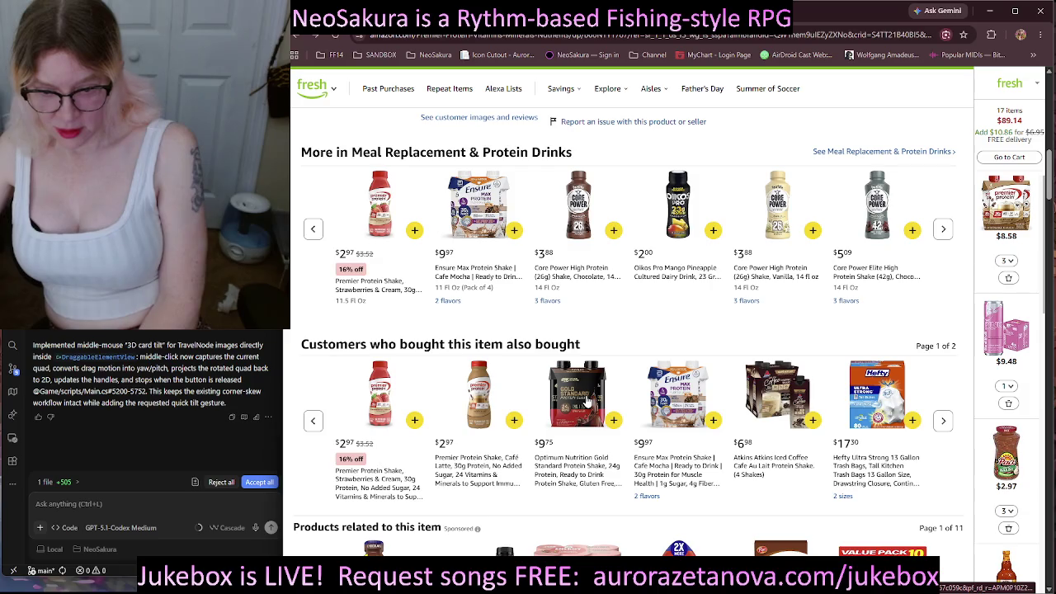
Look at the Optimum Nutrition Gold Standard shake, then open the Ensure Max Protein Cafe Mocha 4-pack ($9.97).
left_click(587, 399)
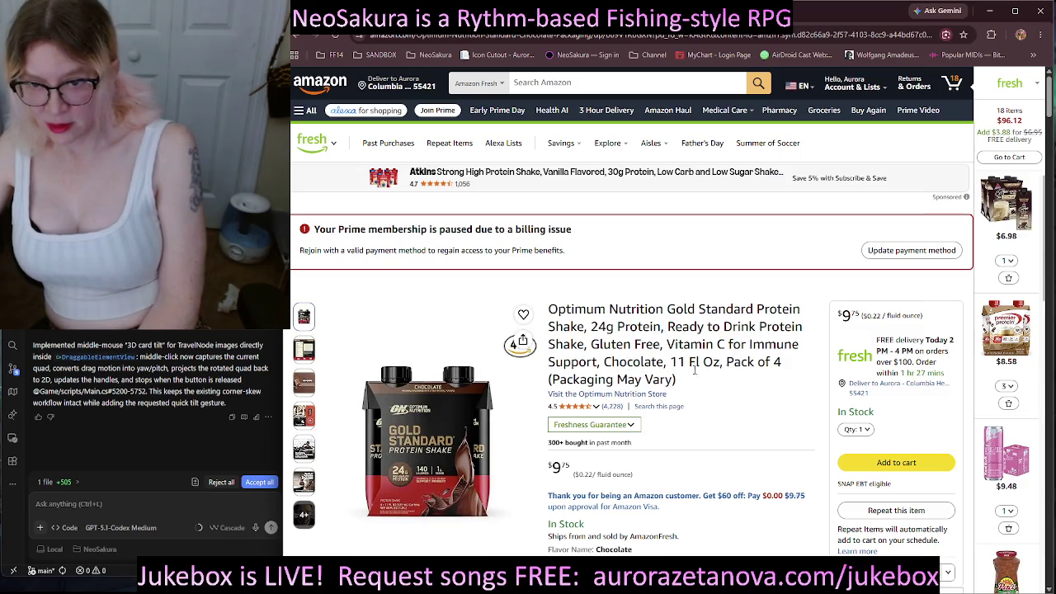
scroll(735, 357, "down", 3)
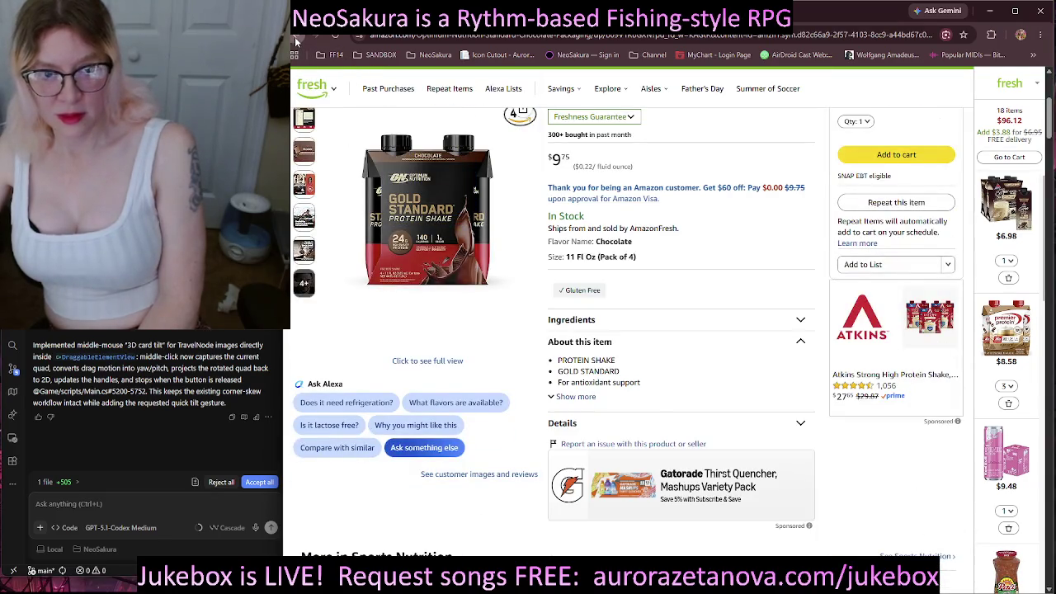
scroll(745, 253, "down", 4)
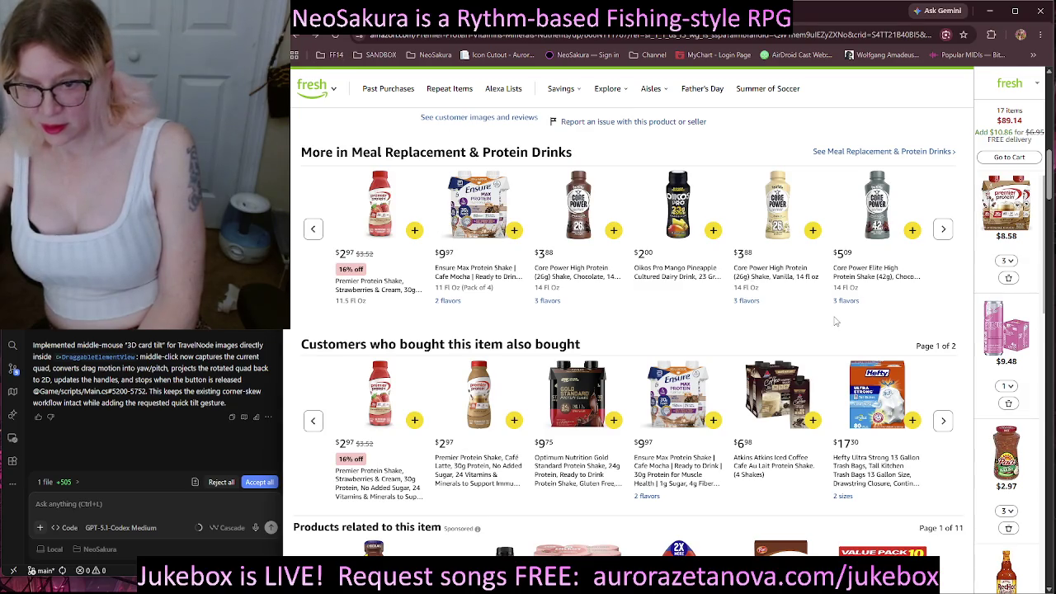
scroll(835, 321, "down", 1)
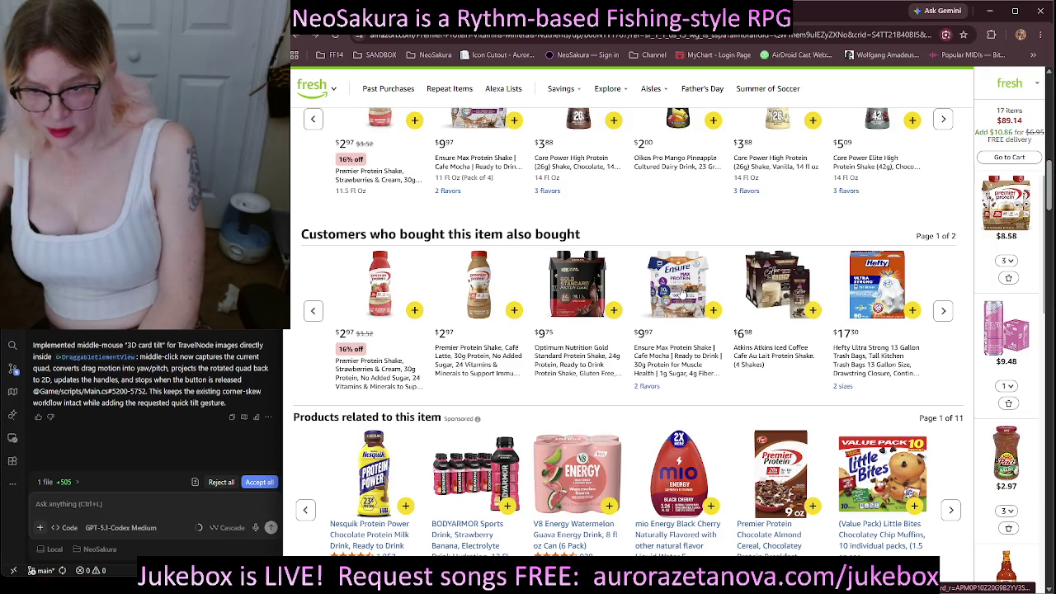
left_click(682, 293)
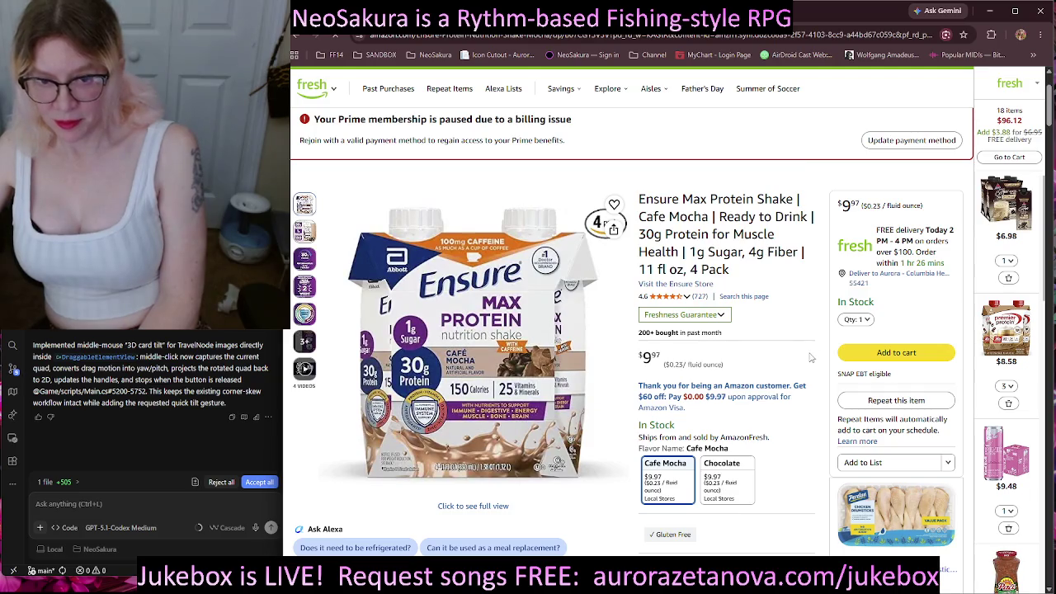
Add the Ensure Max Protein Cafe Mocha shakes to the cart and remove the Atkins iced coffee.
scroll(811, 356, "down", 1)
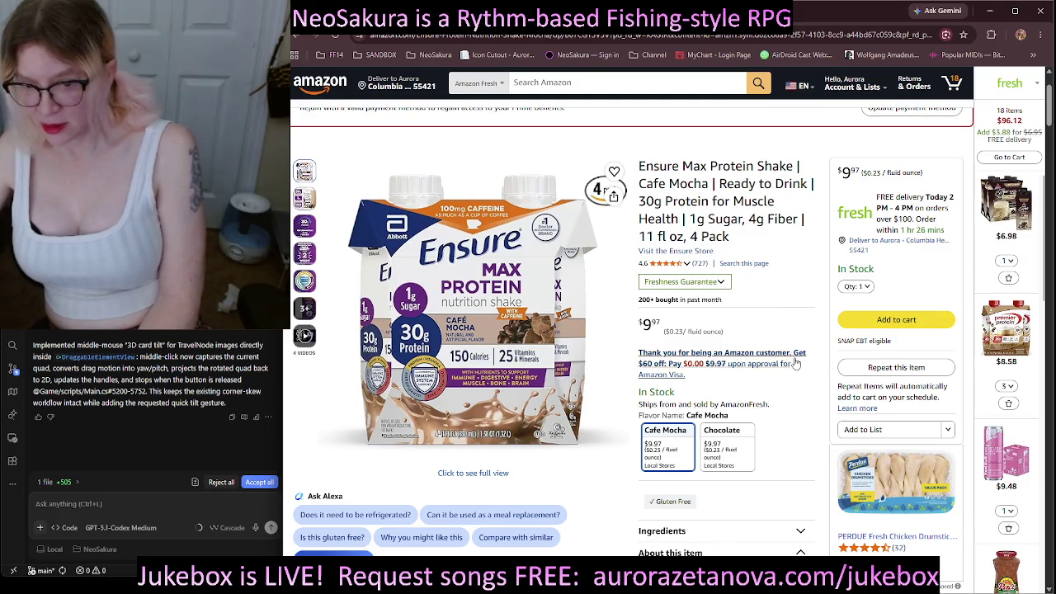
left_click(891, 328)
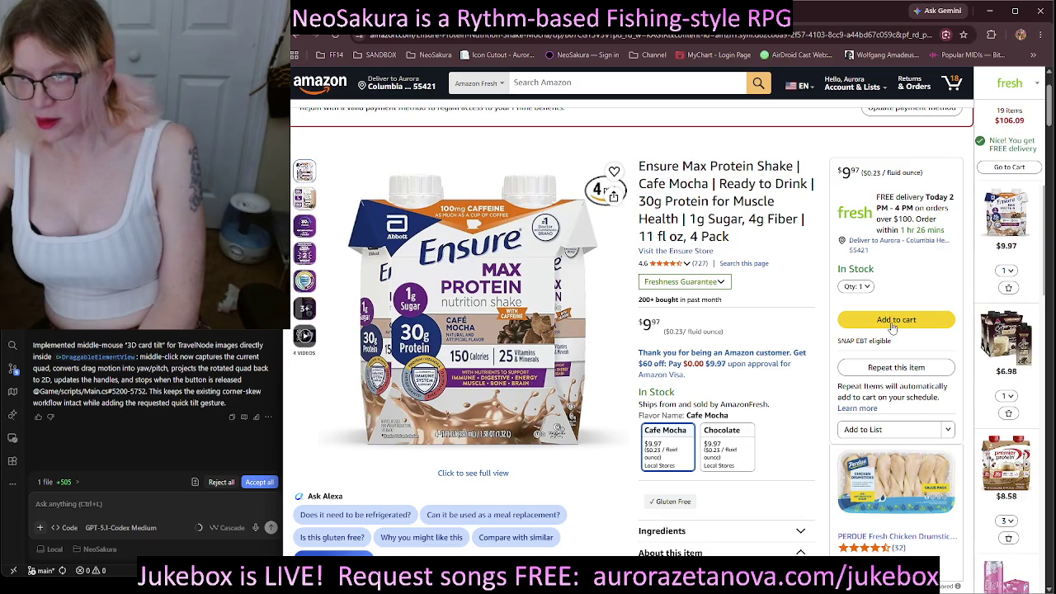
left_click(1009, 415)
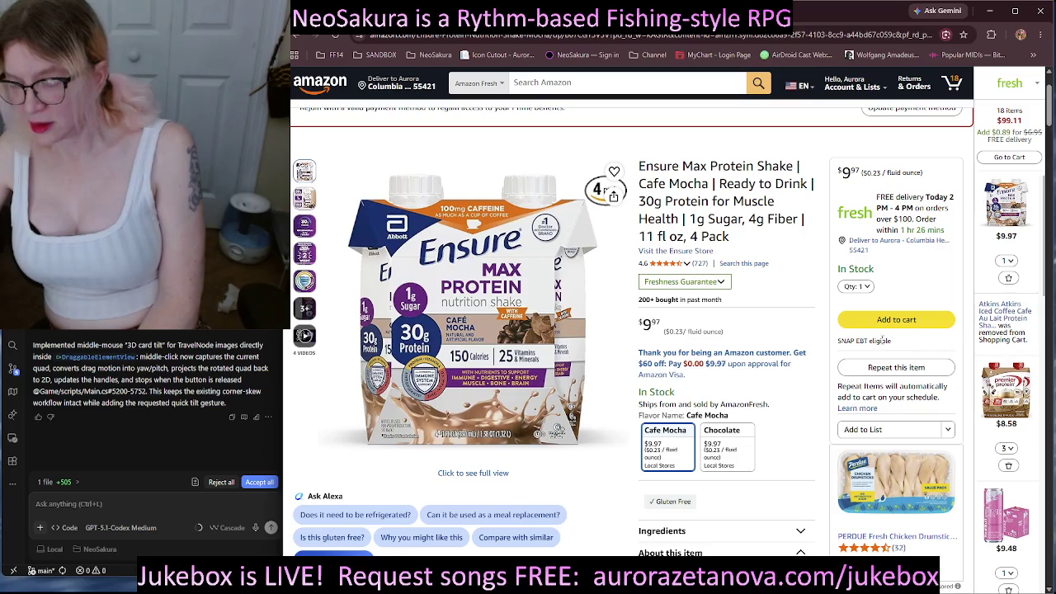
Set the Ensure shake's cart quantity to 4, bringing the cart to 21 items at $129.02.
left_click(1008, 260)
scroll(966, 330, "down", 3)
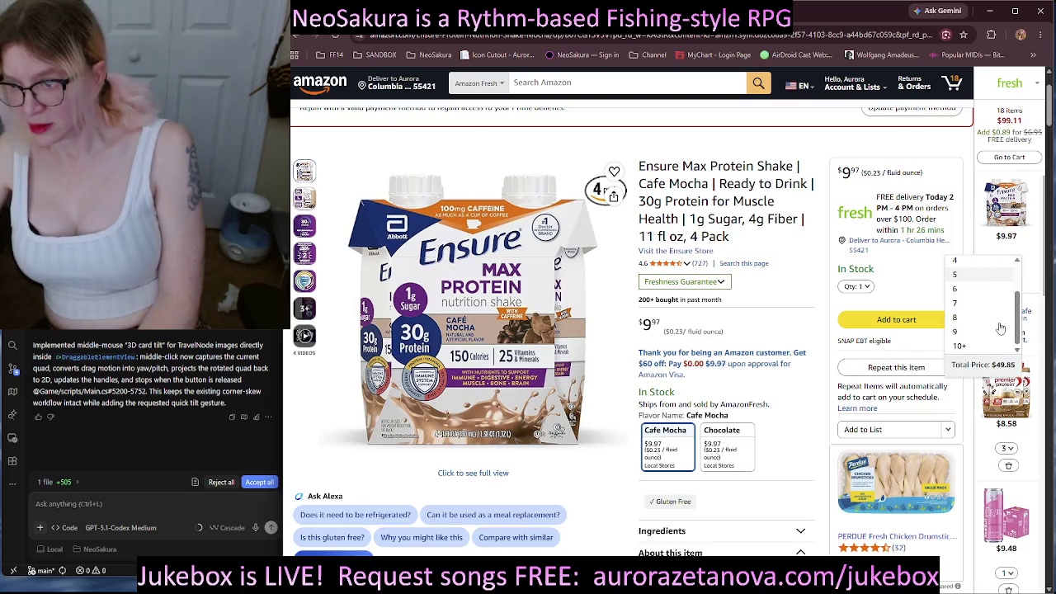
left_click(960, 346)
left_click(1007, 294)
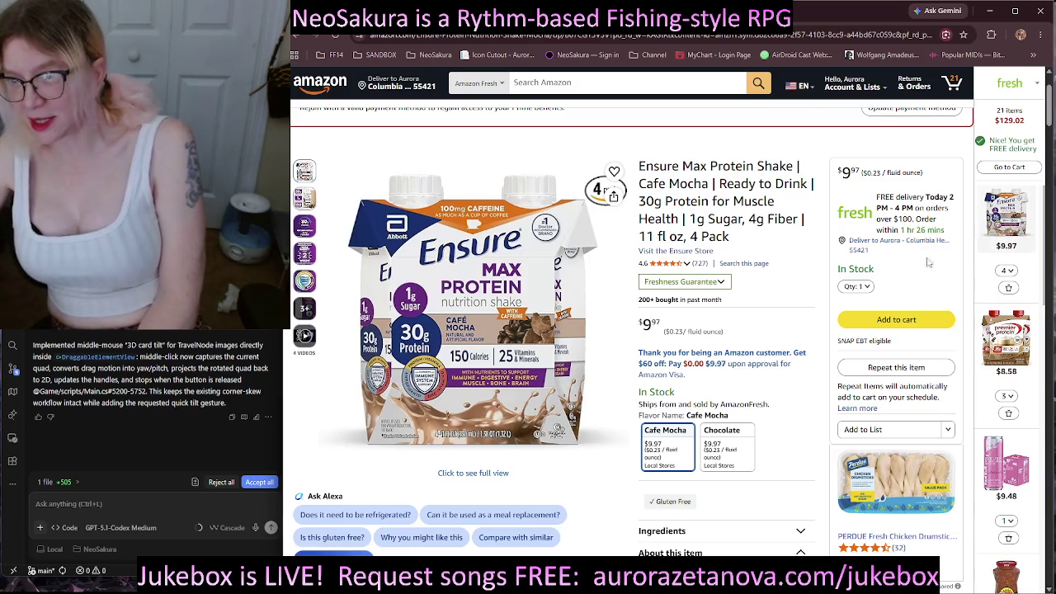
scroll(916, 281, "down", 3)
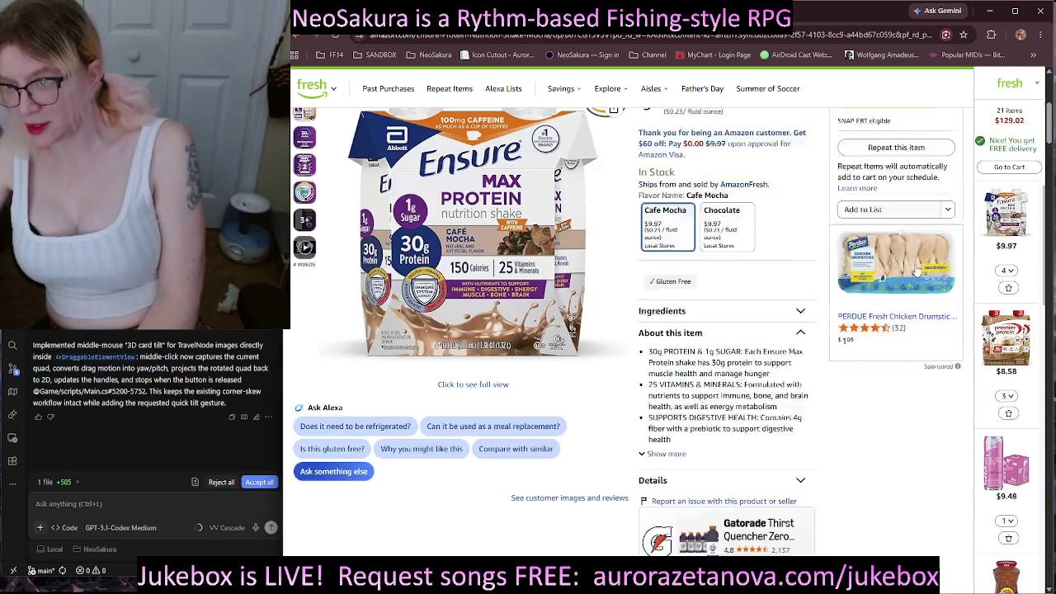
scroll(916, 281, "down", 1)
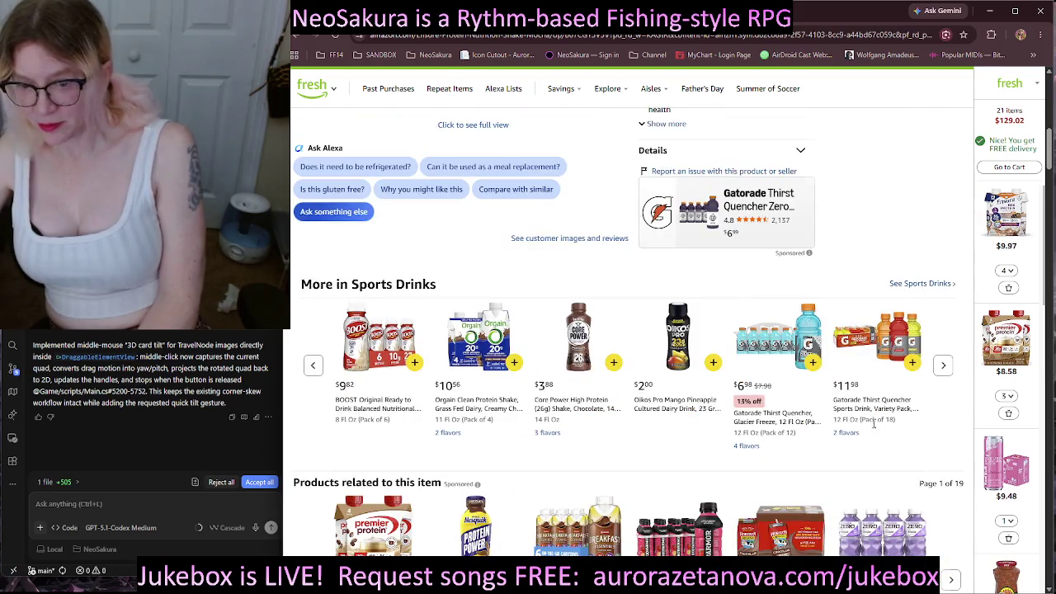
scroll(878, 425, "up", 8)
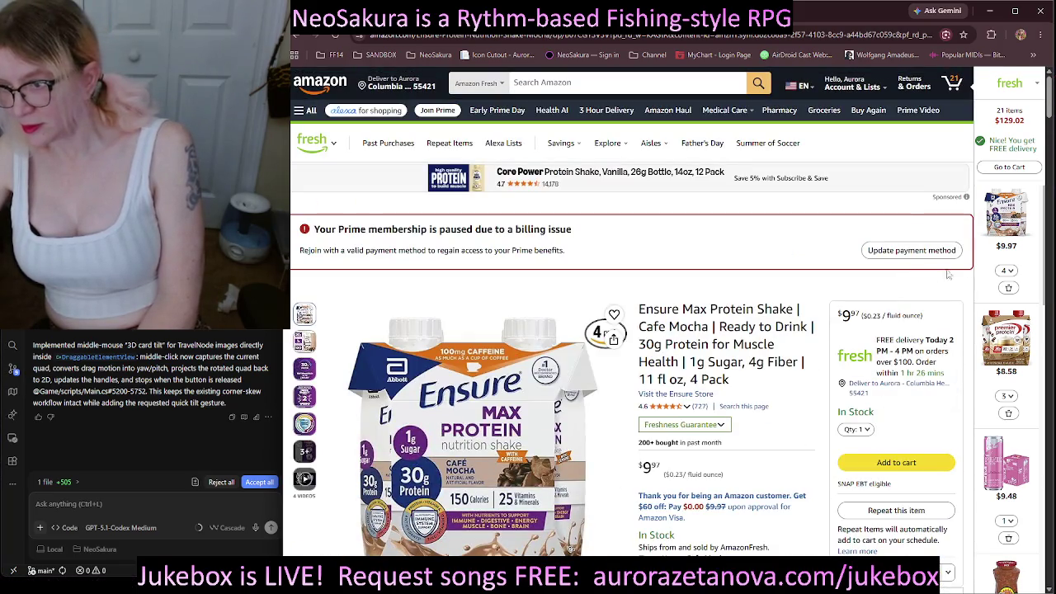
scroll(1026, 262, "down", 3)
scroll(1030, 297, "down", 6)
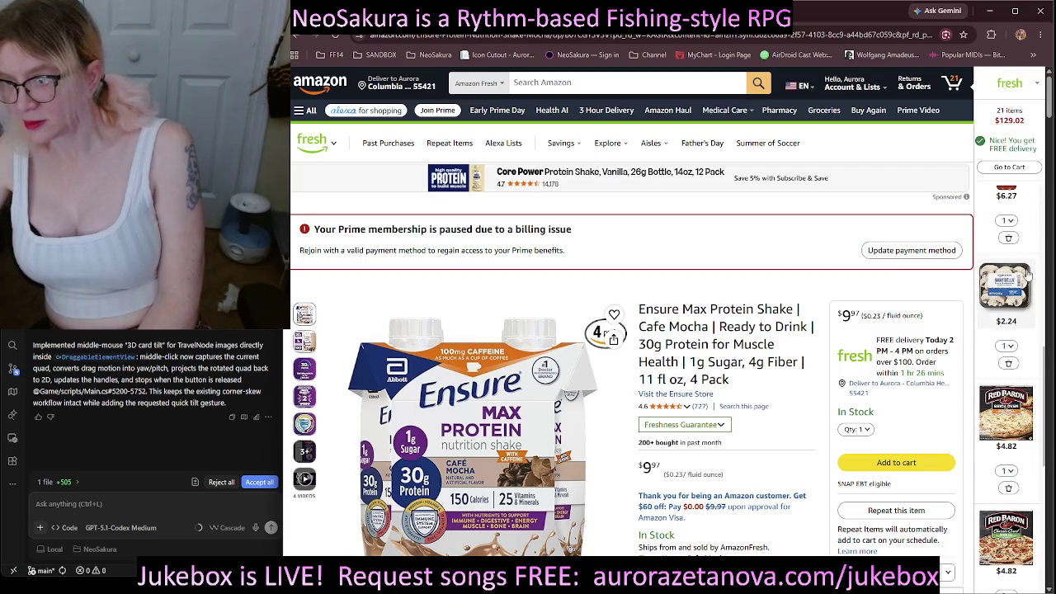
scroll(1033, 326, "down", 5)
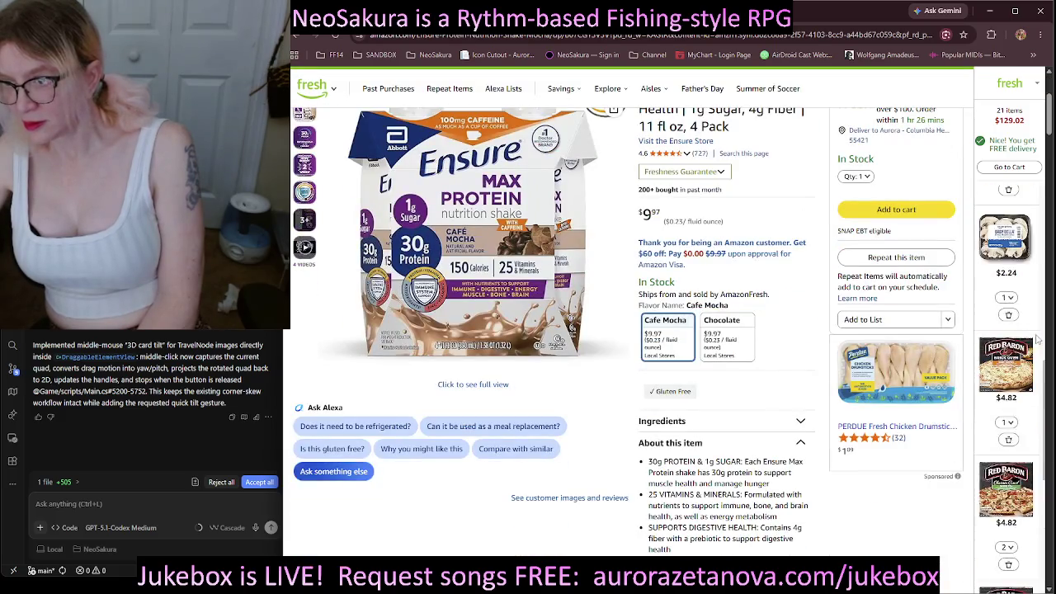
scroll(543, 158, "up", 5)
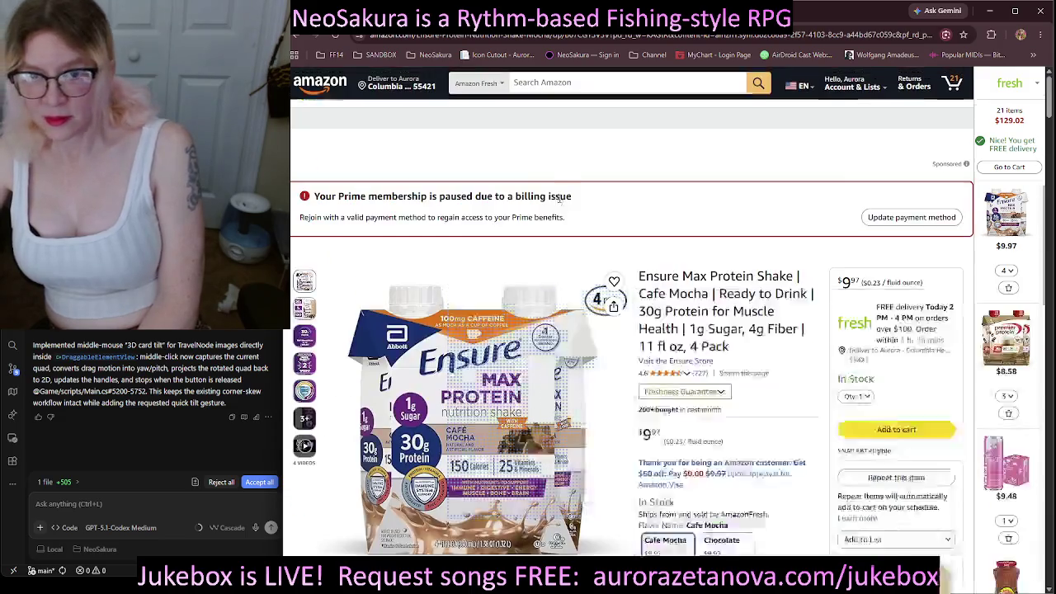
Search 'tostito' and add Tostitos Bite Size Rounds Party Size ($5.94) to the cart.
left_click(544, 83)
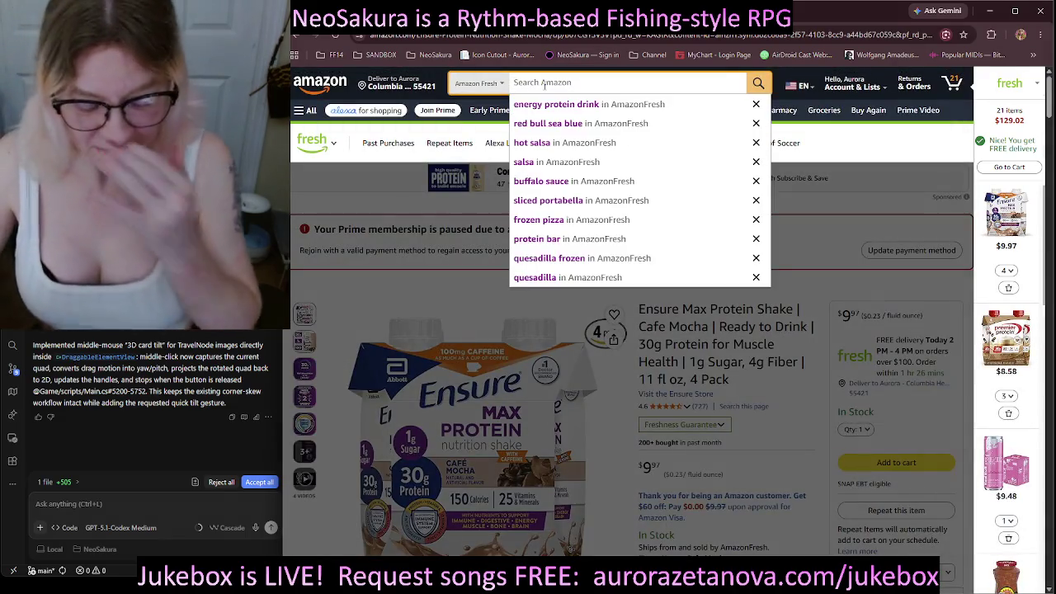
type("tos")
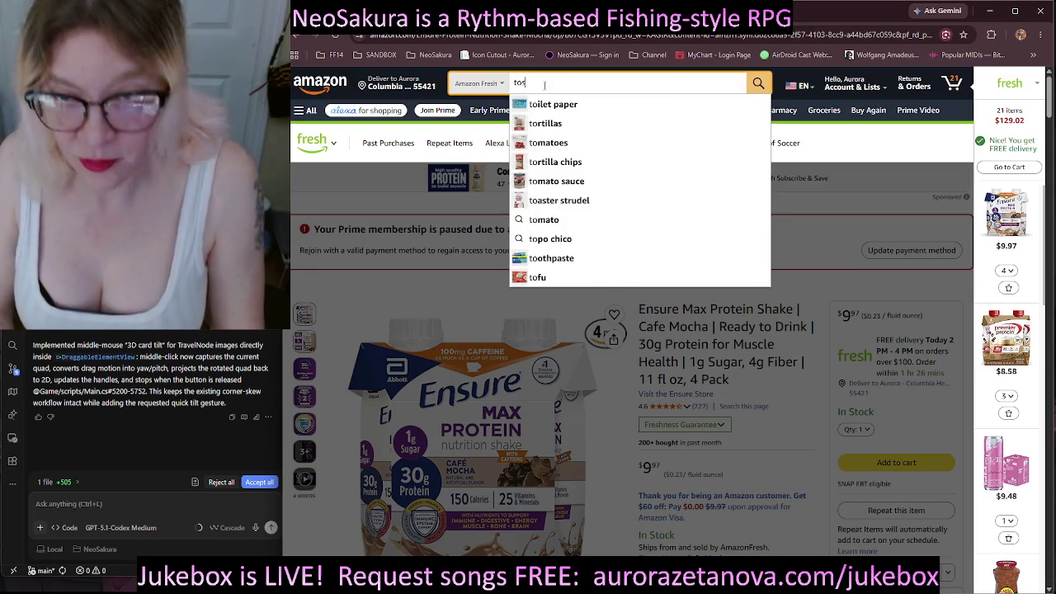
type("tito")
key("Return")
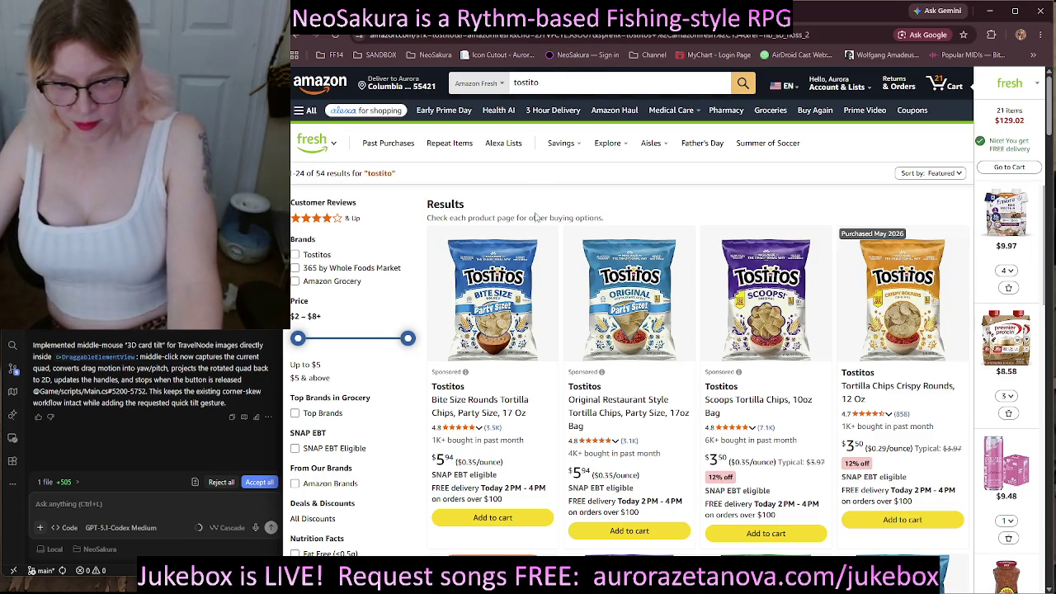
scroll(534, 206, "down", 1)
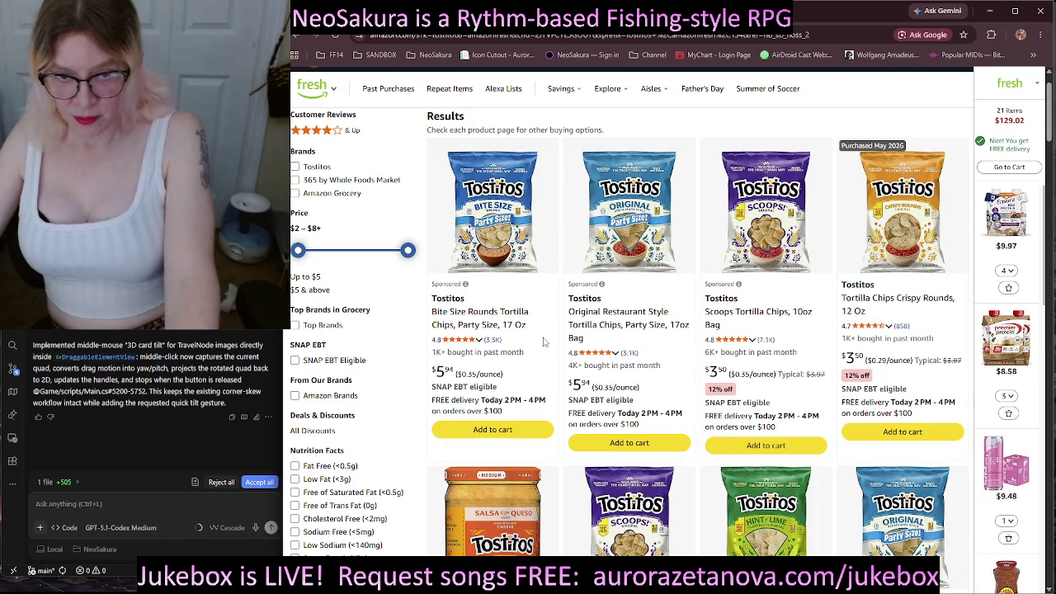
left_click(521, 433)
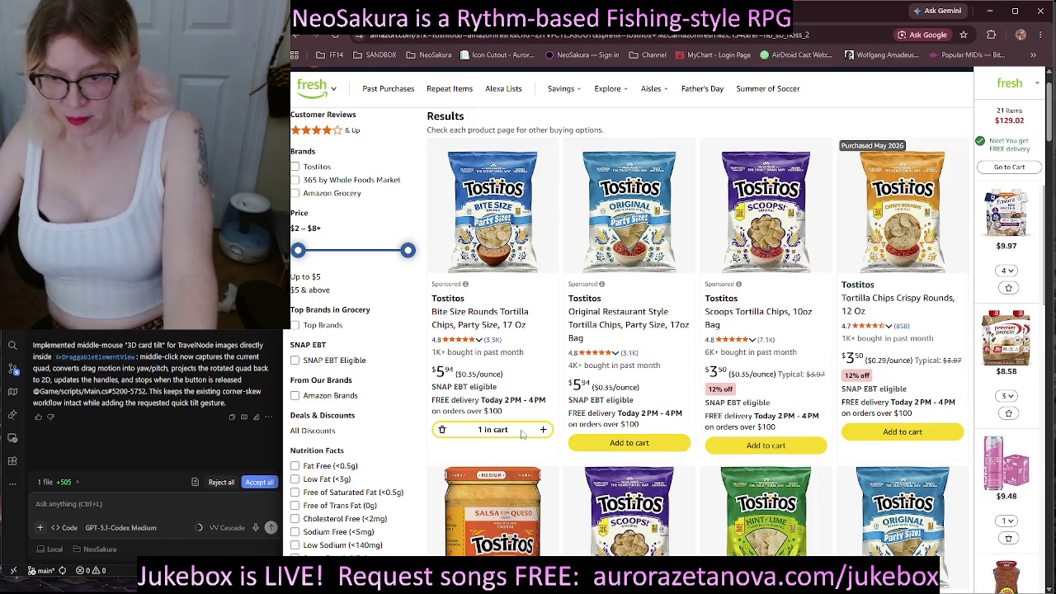
scroll(528, 371, "up", 1)
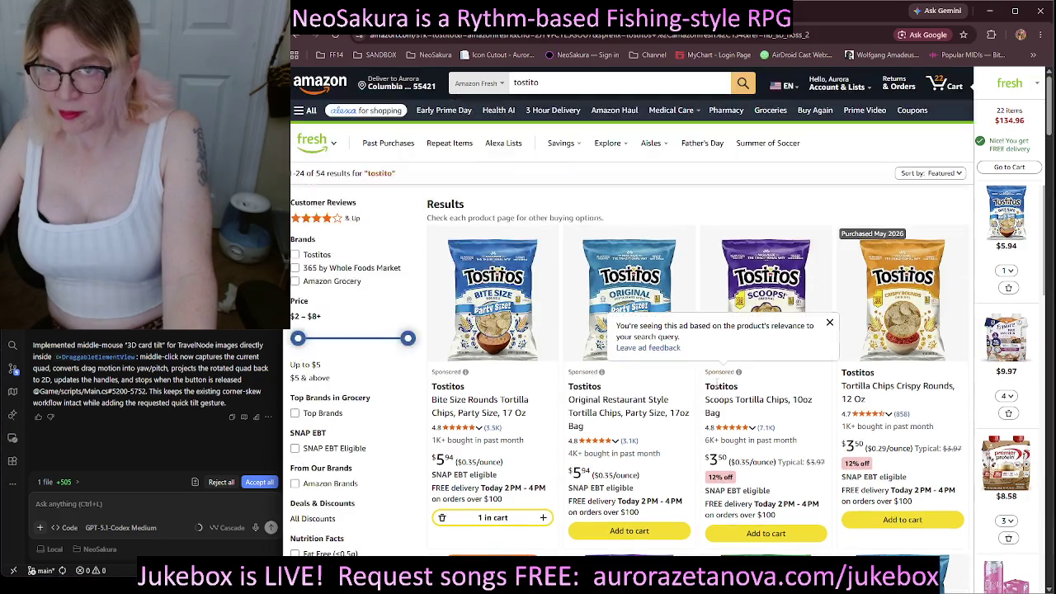
left_click_drag(556, 82, 512, 82)
Search 'gardettos' and add the Family Size Gardetto's Snack Mix ($3.96) to the cart.
type("gard")
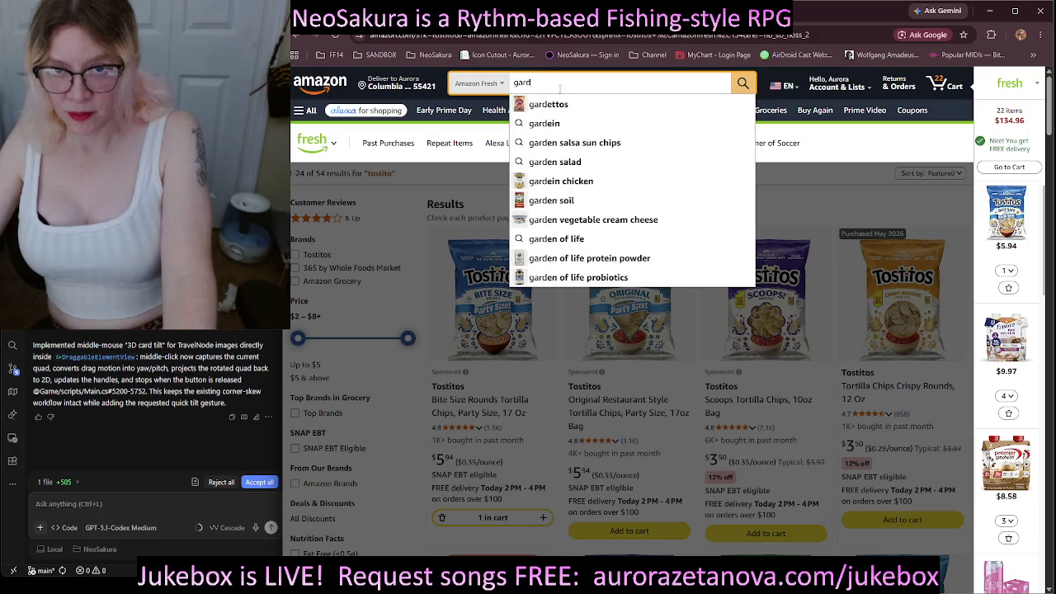
left_click(561, 104)
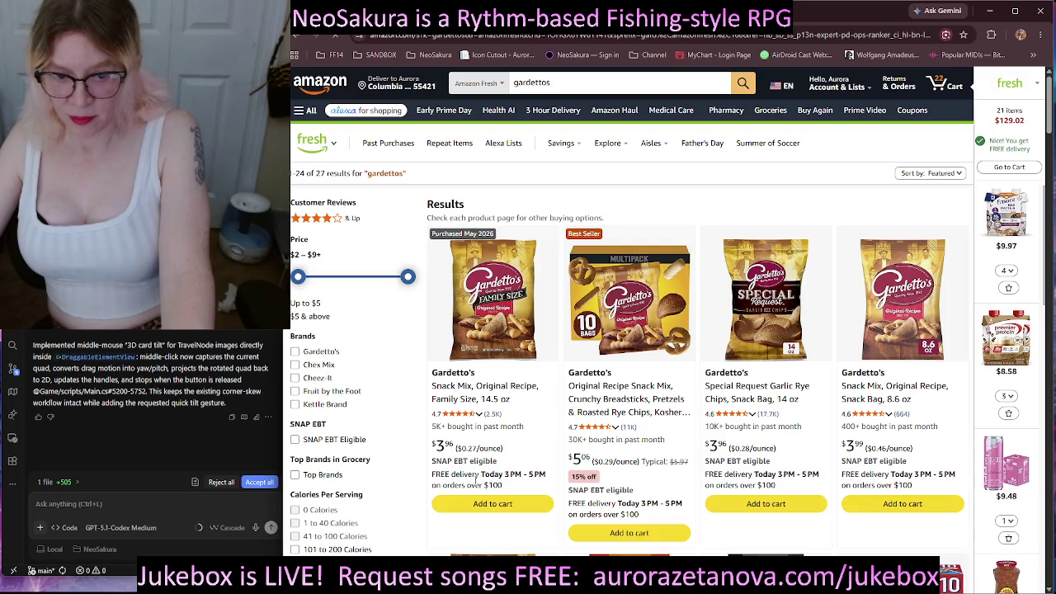
left_click(472, 507)
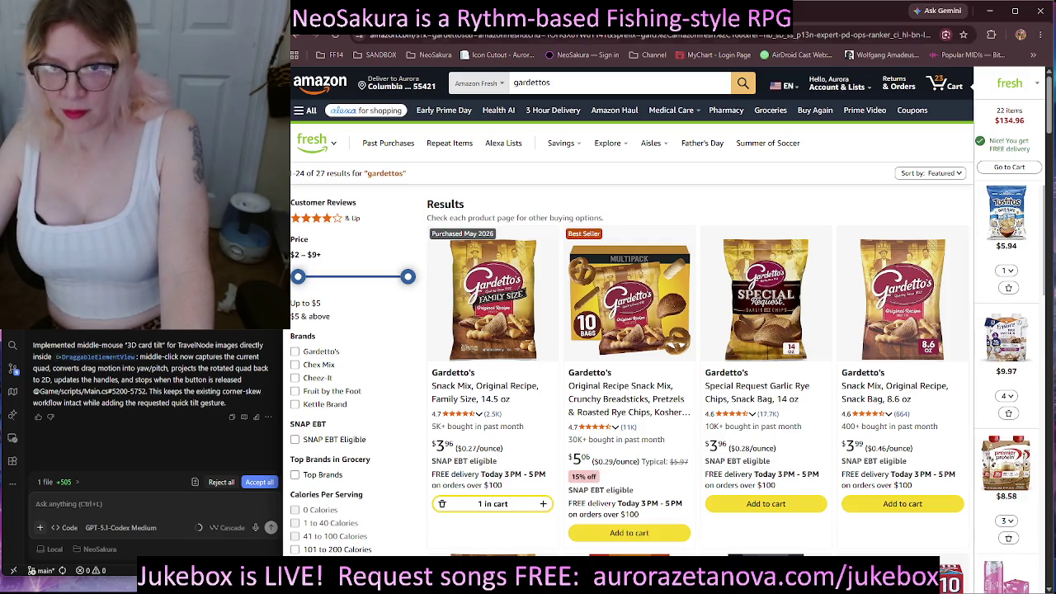
left_click(553, 82)
key("BackSpace")
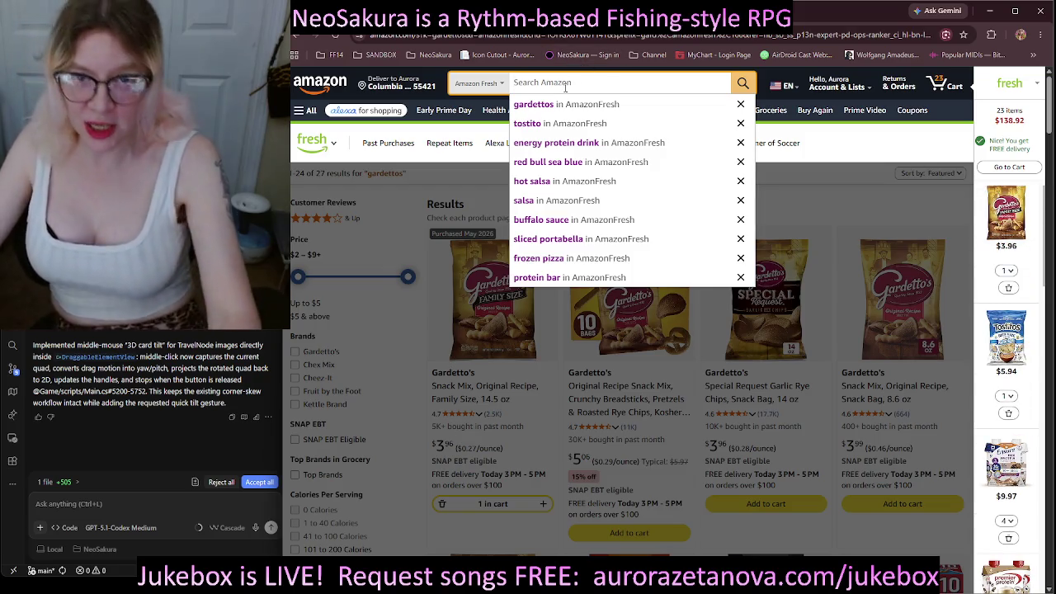
Search 'swiss' and add Amazon Grocery Swiss Cheese 10 Slices to the cart, raising the quantity.
type("swiss")
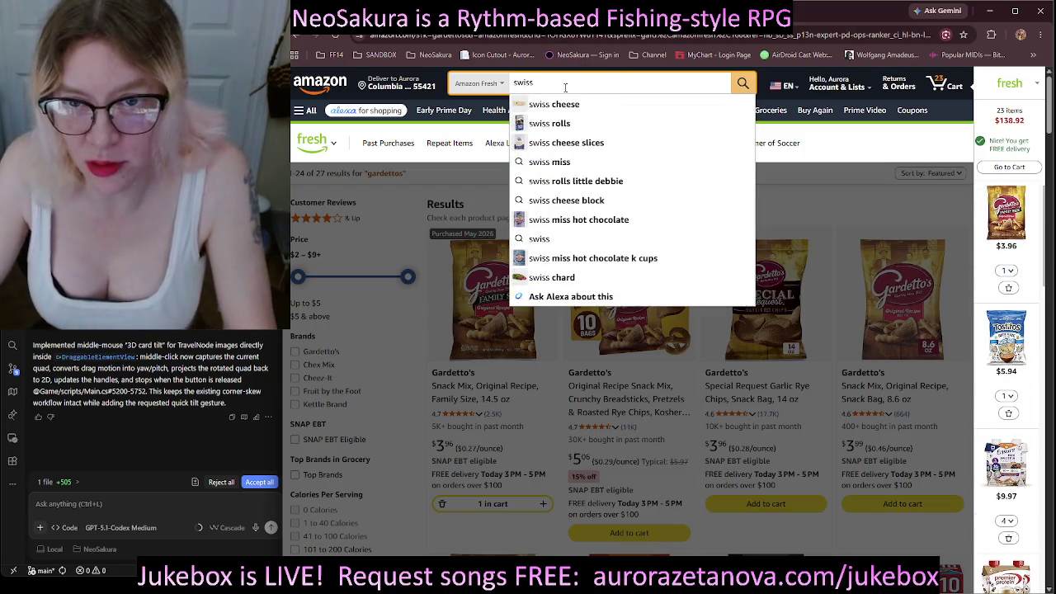
key("Return")
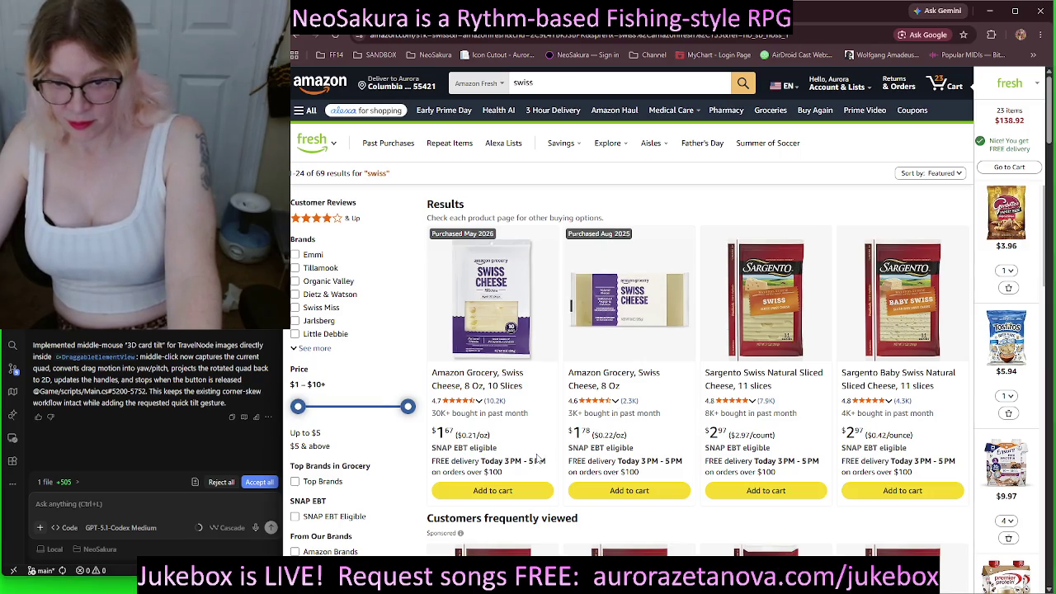
scroll(538, 454, "down", 1)
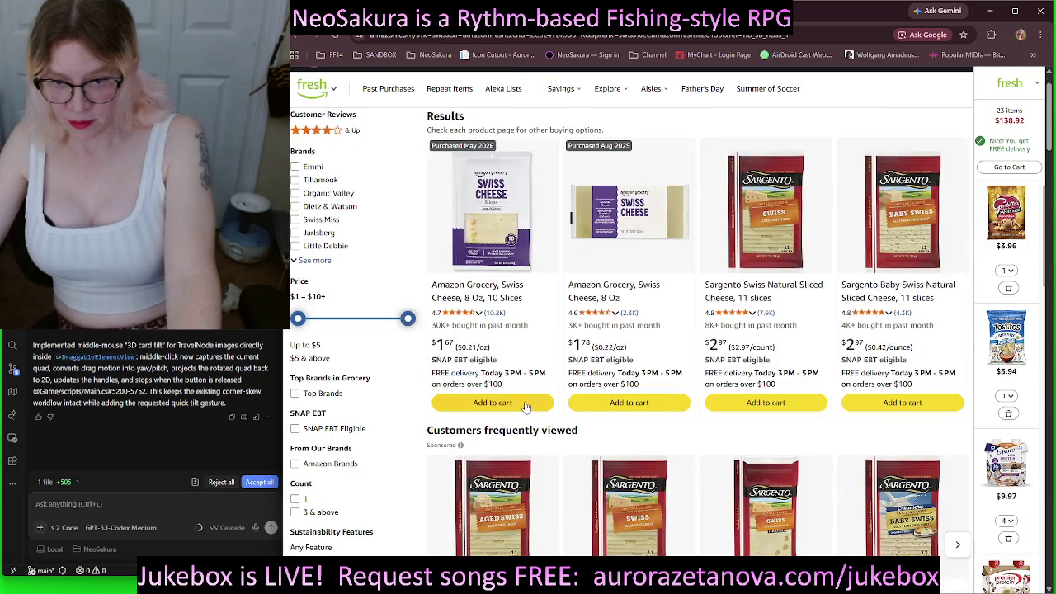
left_click(525, 405)
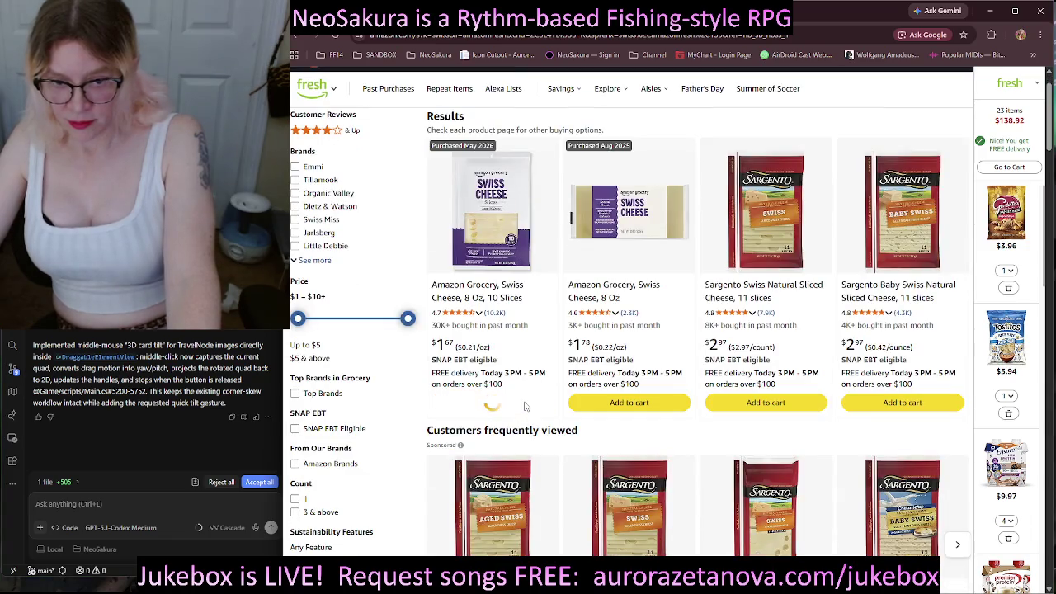
left_click(543, 405)
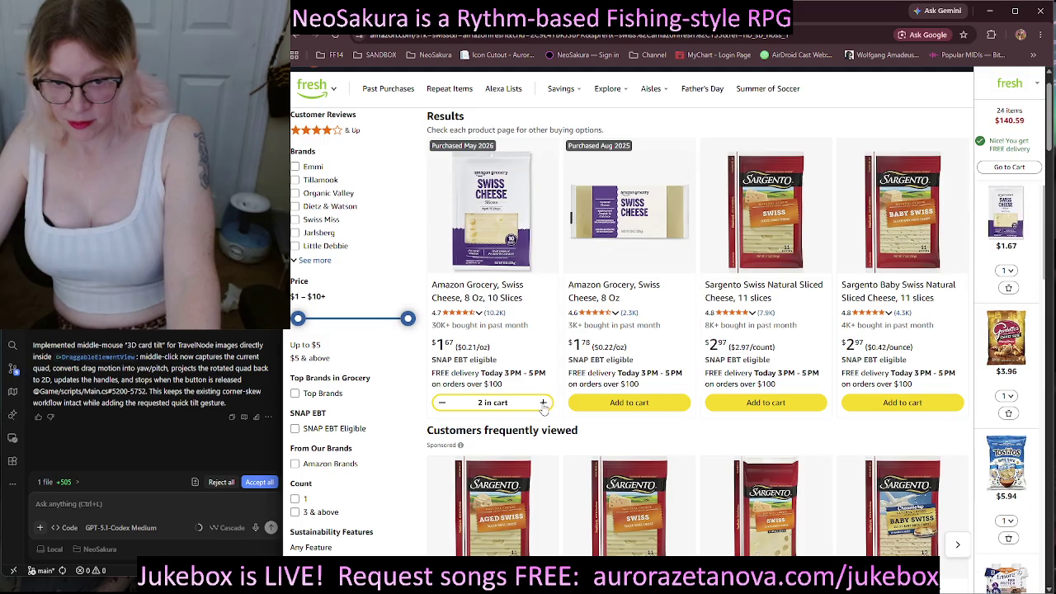
left_click(544, 405)
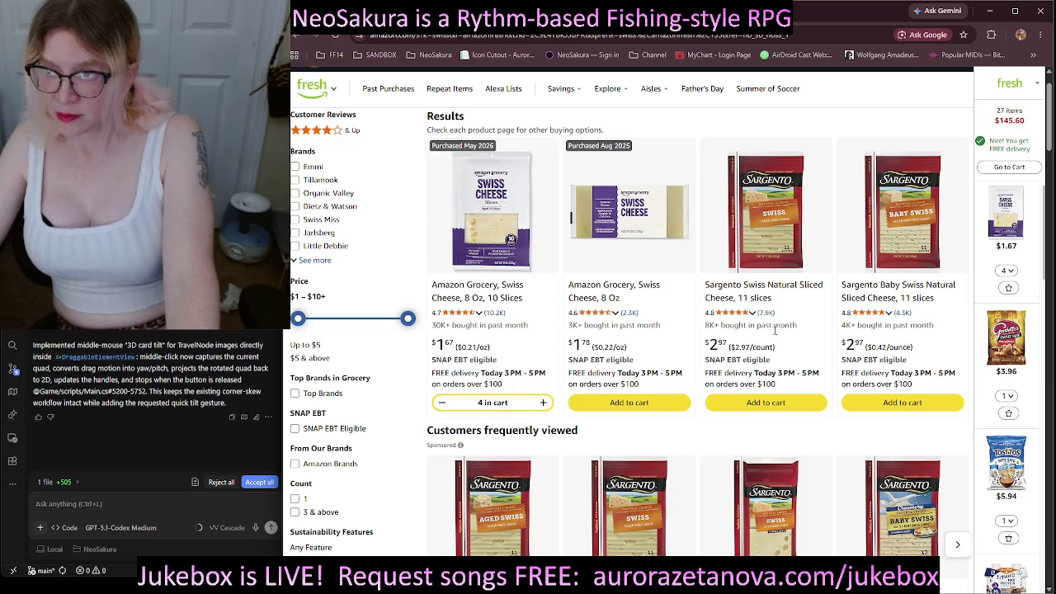
scroll(775, 329, "up", 2)
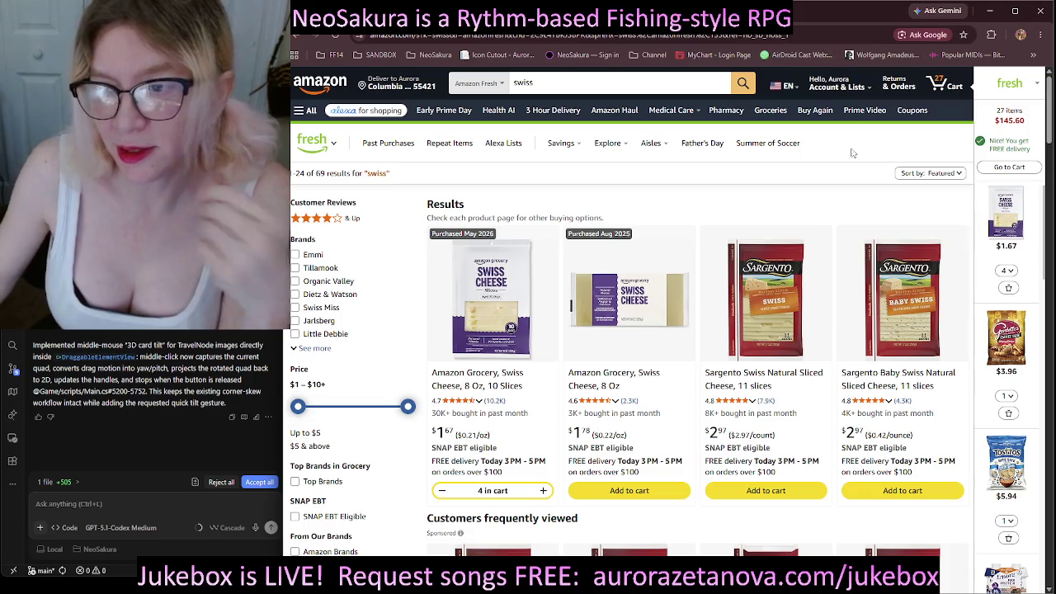
Open the Fresh cart page (27 items, $145.60) and minimize the browser with Super+D.
scroll(1038, 233, "down", 1)
scroll(1037, 243, "down", 5)
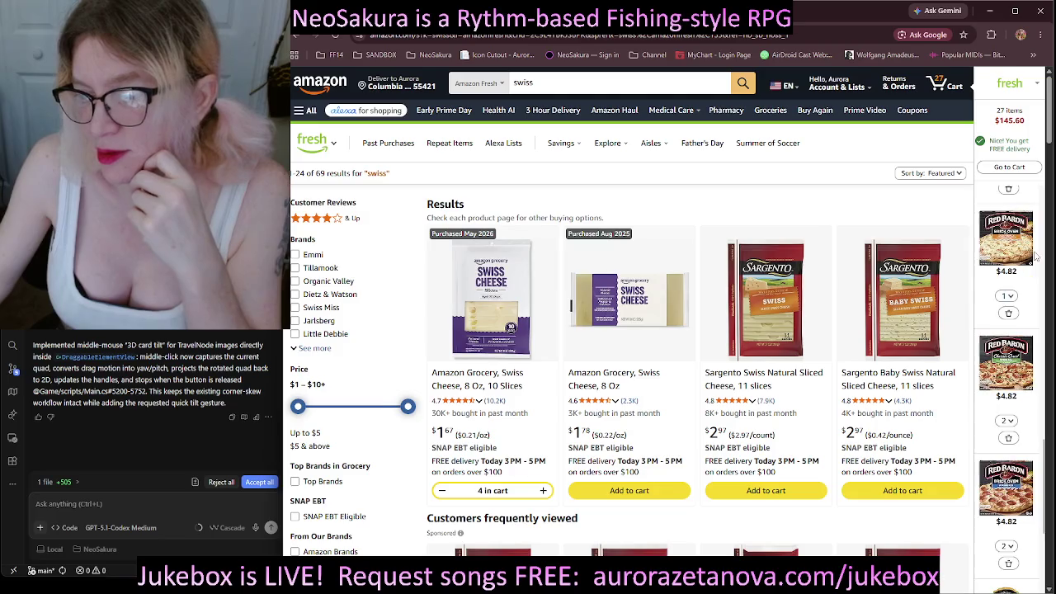
scroll(1036, 256, "down", 4)
scroll(1040, 305, "up", 4)
scroll(1042, 317, "up", 4)
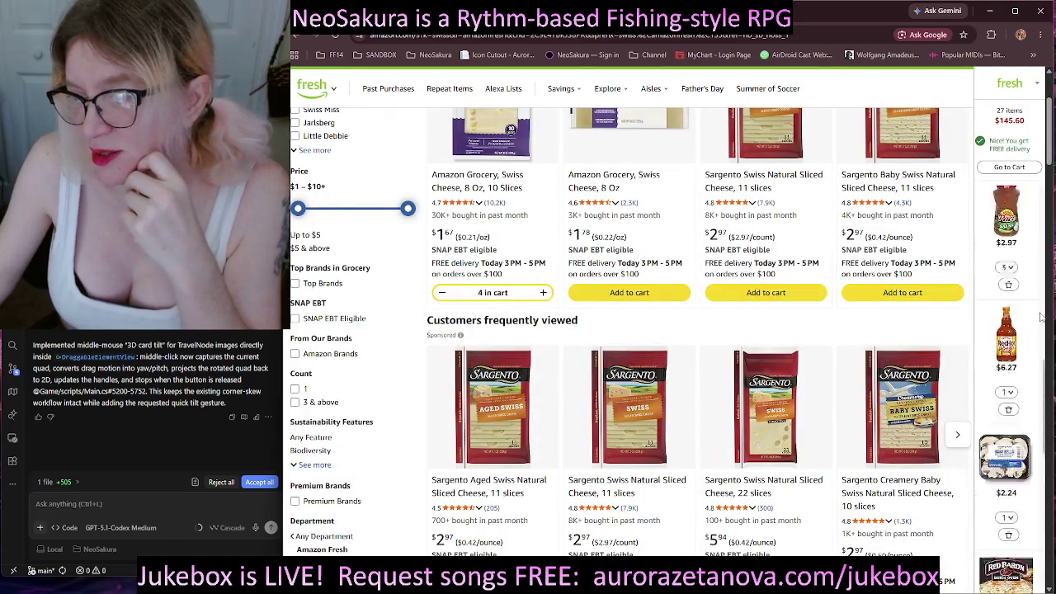
scroll(1041, 317, "up", 4)
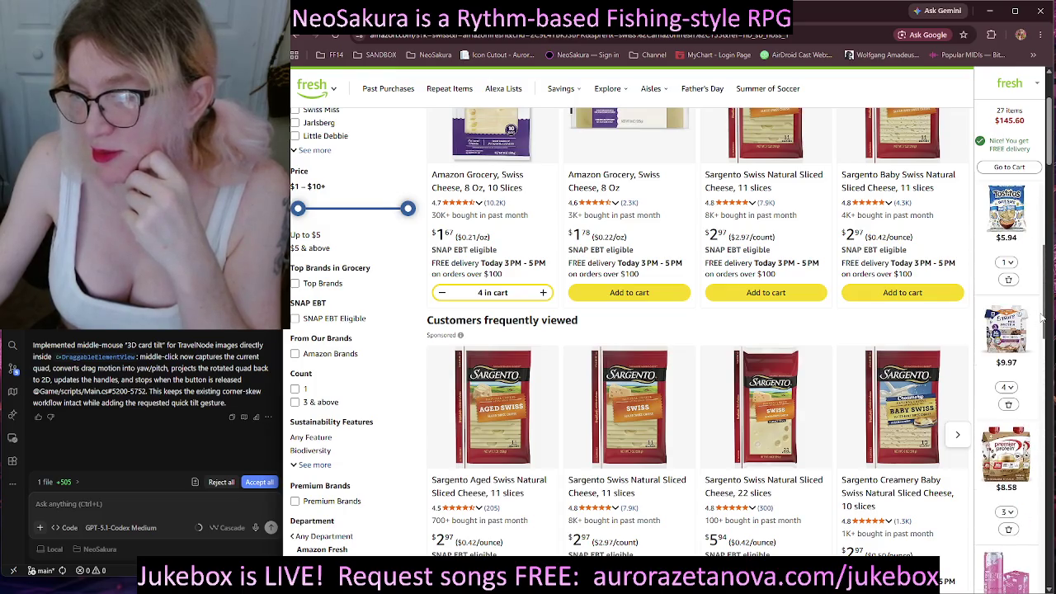
scroll(1041, 318, "up", 3)
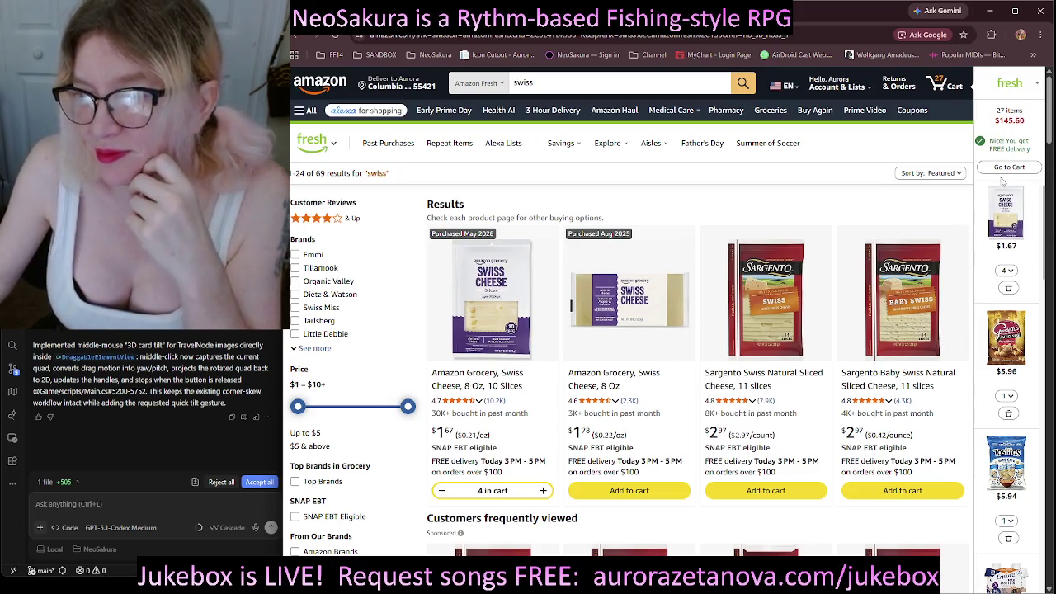
left_click(1008, 167)
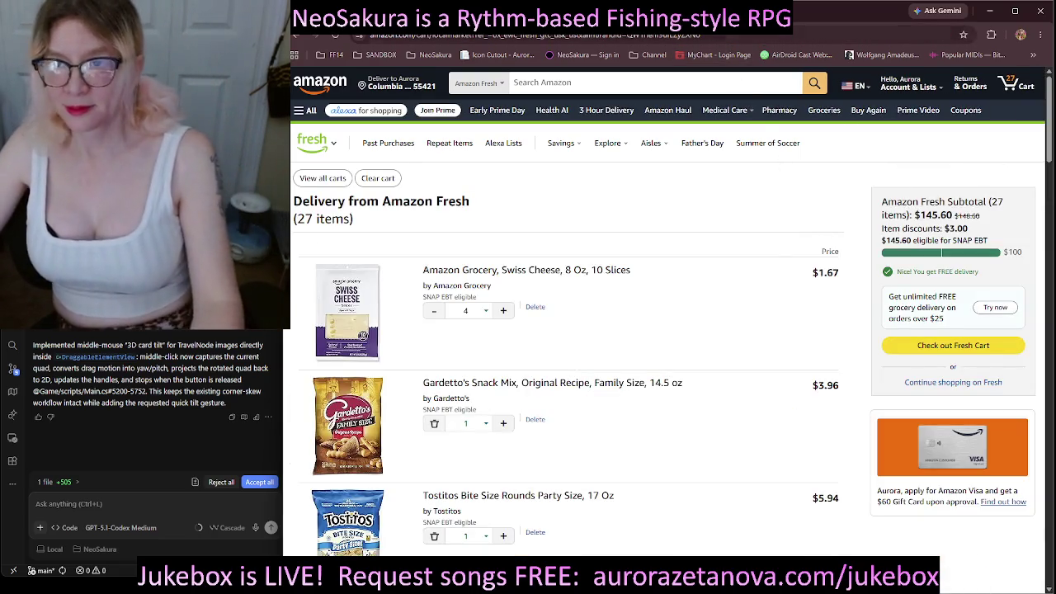
key("super+d")
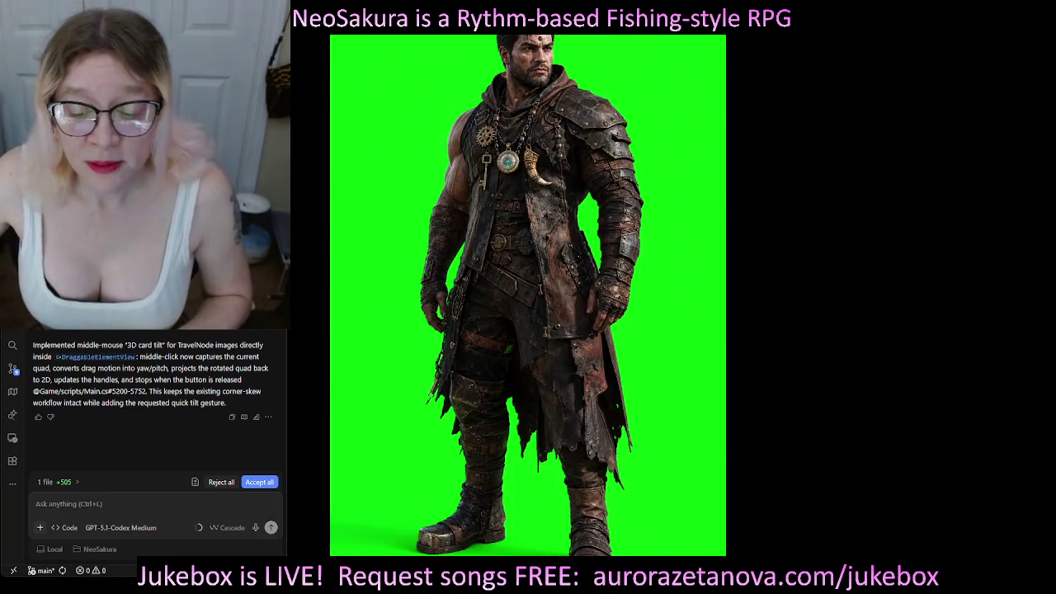
Bring the Amazon Fresh browser window back in front of the image viewer.
key("alt+Tab")
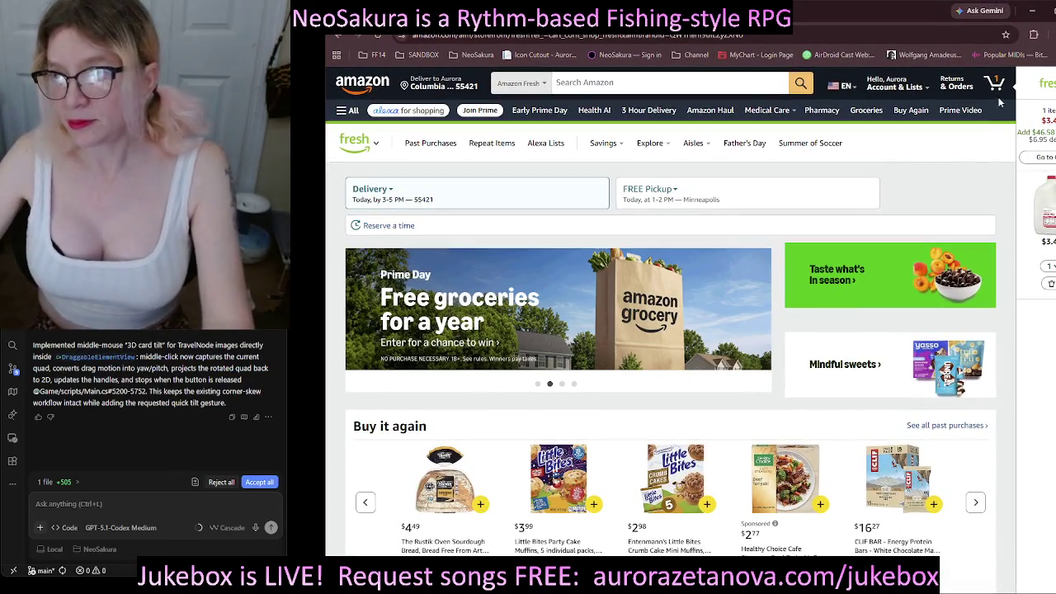
Add a Rustic Oven sourdough loaf and Gardetto's snack mix from the Buy it again carousel.
mouse_move(924, 15)
left_mouse_down()
mouse_move(867, 14)
mouse_move(879, 14)
left_mouse_up()
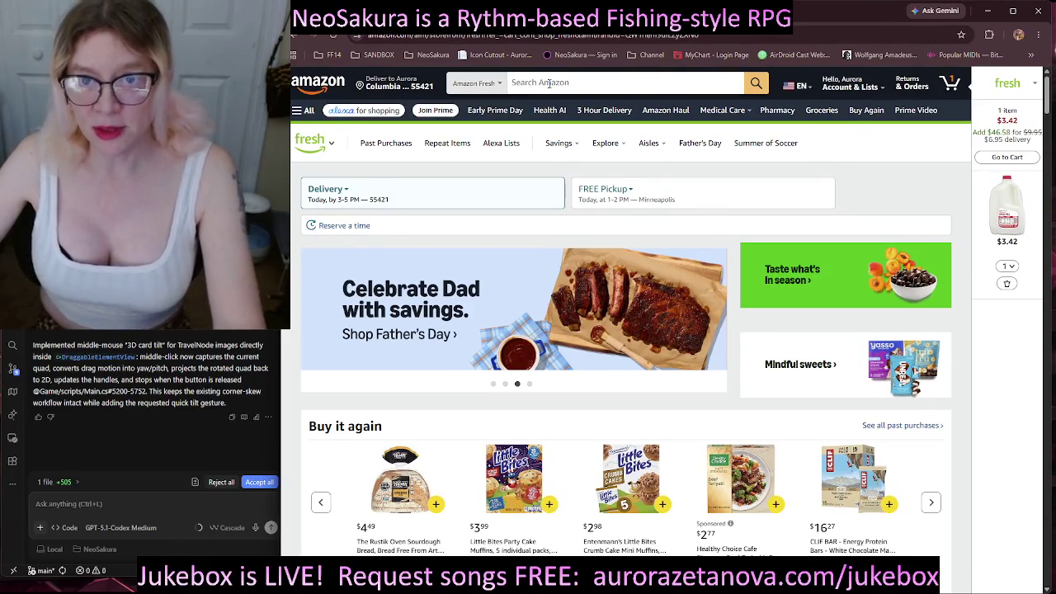
left_click(548, 82)
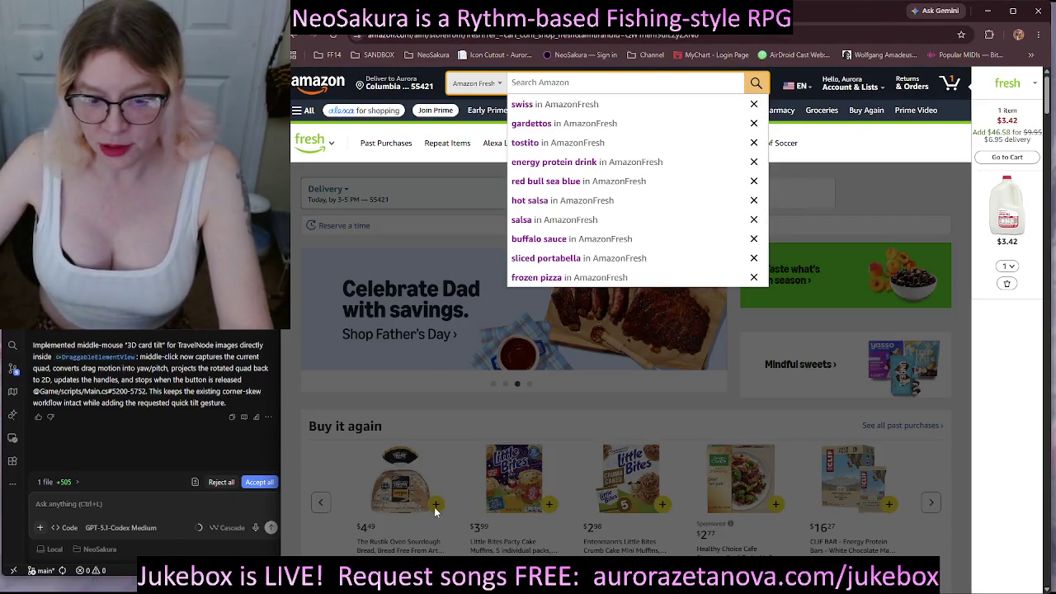
left_click(435, 507)
left_click(437, 505)
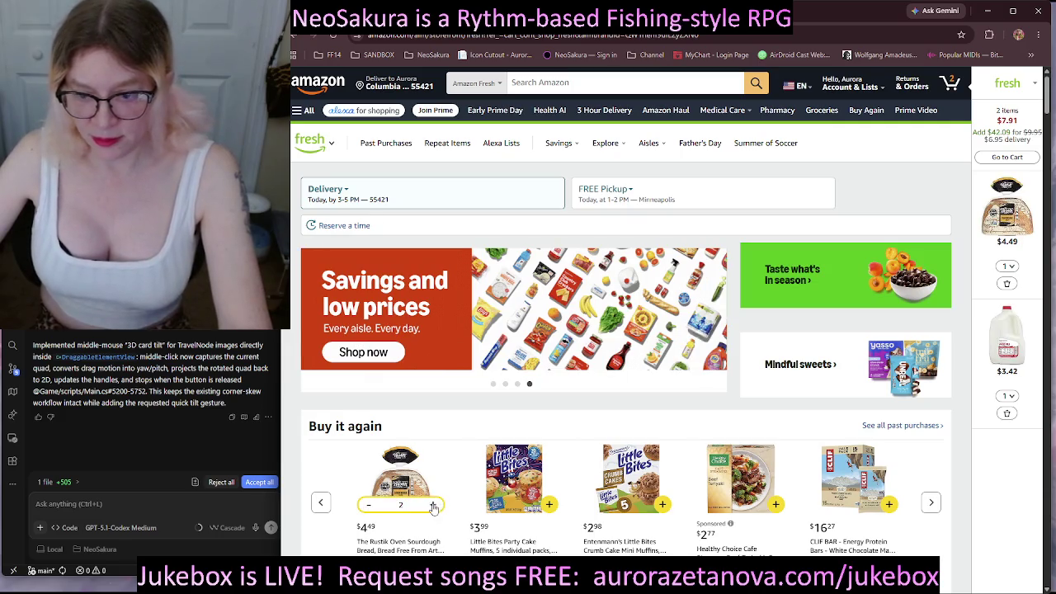
left_click(931, 502)
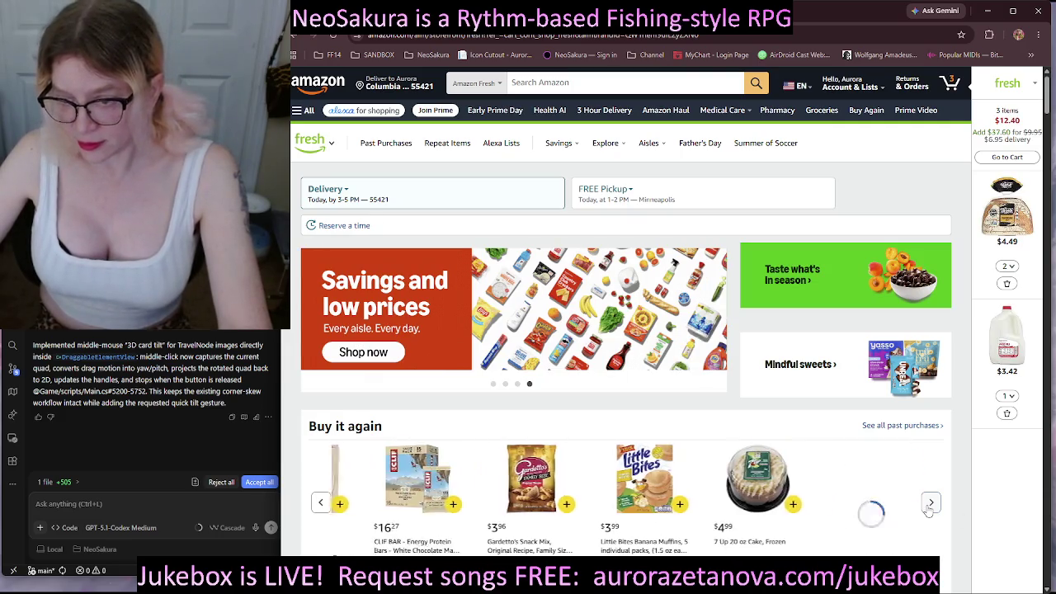
left_click(931, 503)
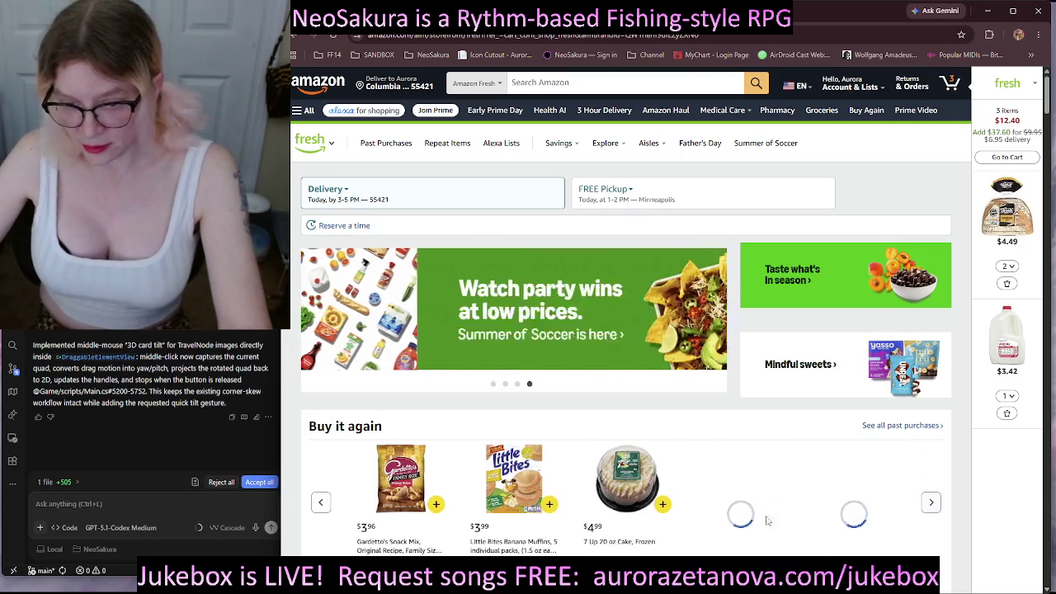
left_click(441, 510)
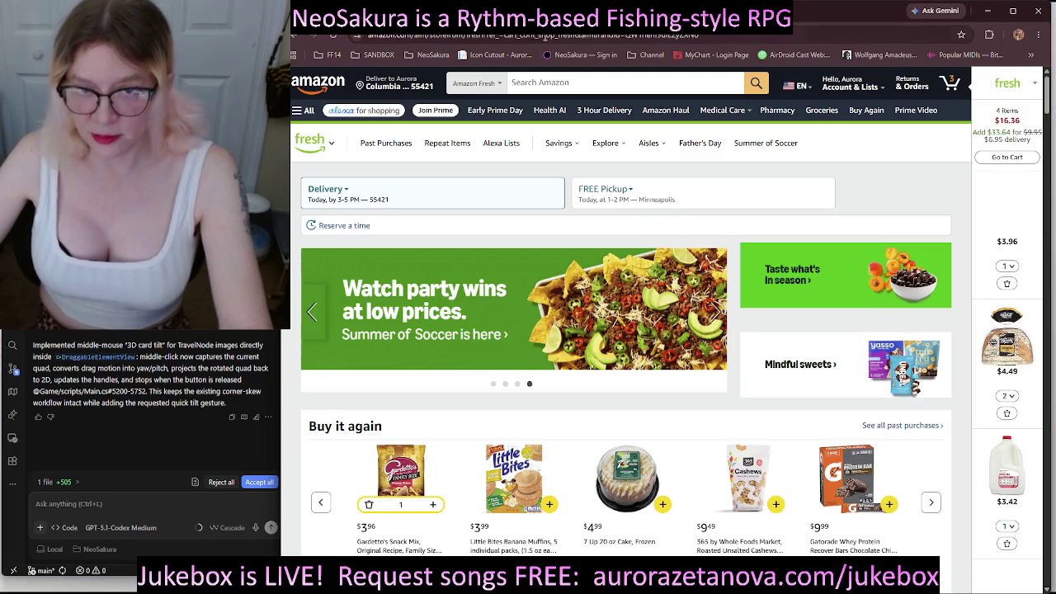
left_click(530, 83)
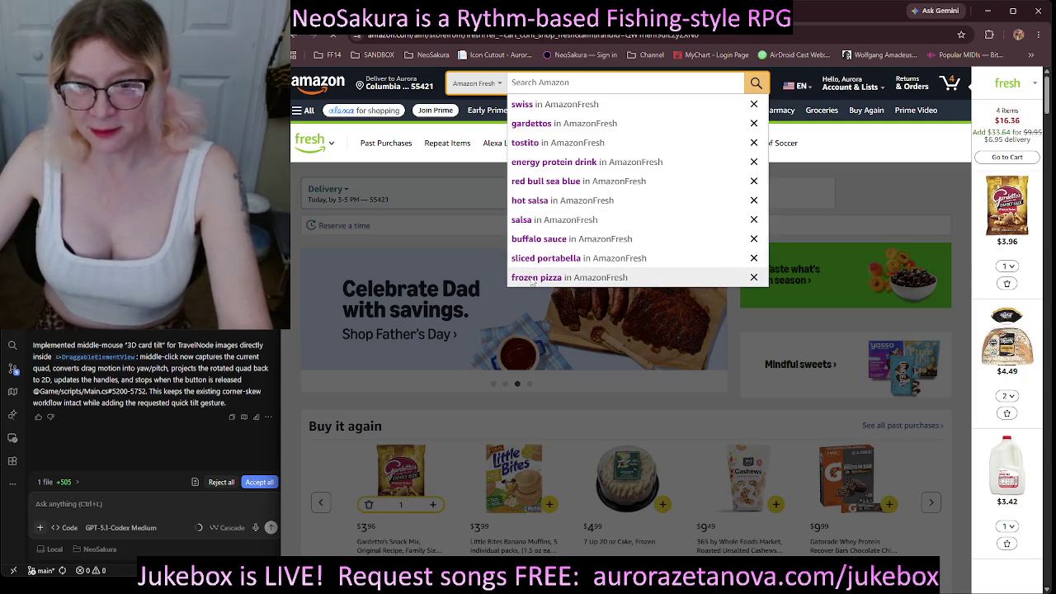
Rerun 'frozen pizza' and add two Red Baron Classic Supreme and two Brick Oven pizzas.
left_click(531, 279)
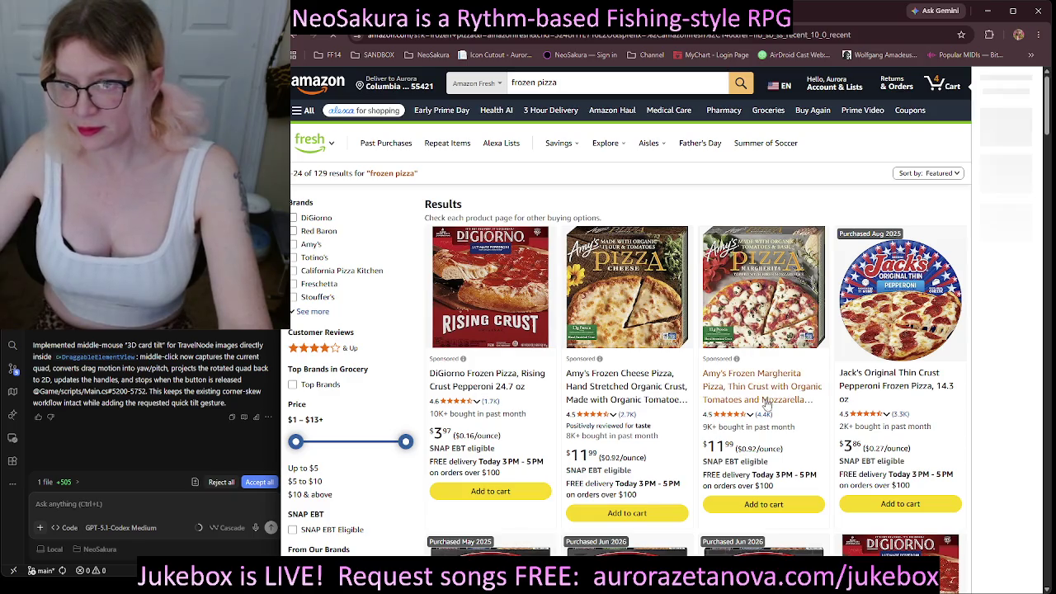
scroll(768, 400, "down", 3)
scroll(768, 400, "down", 1)
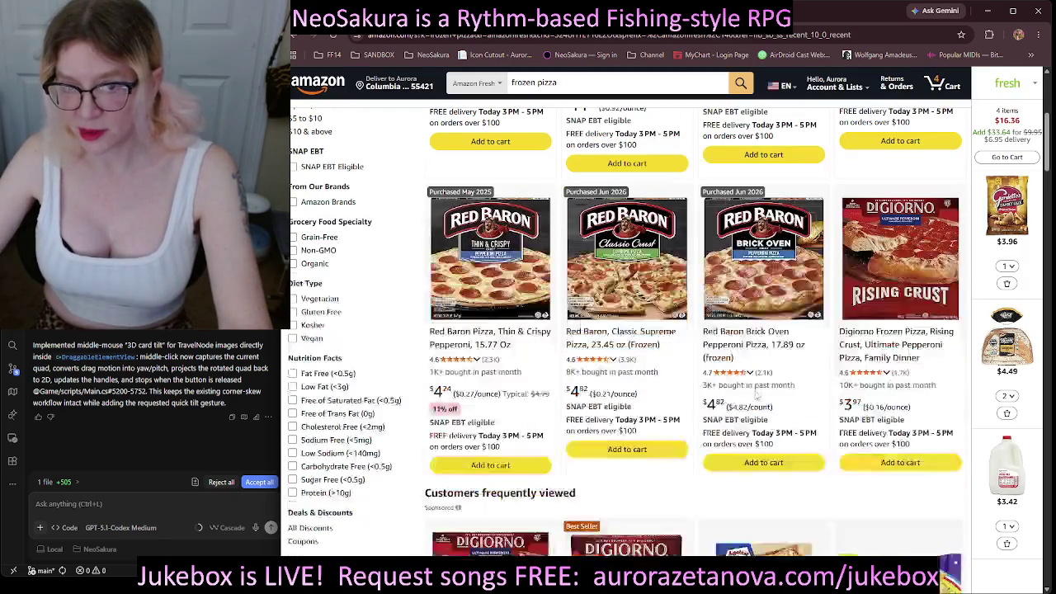
left_click(632, 450)
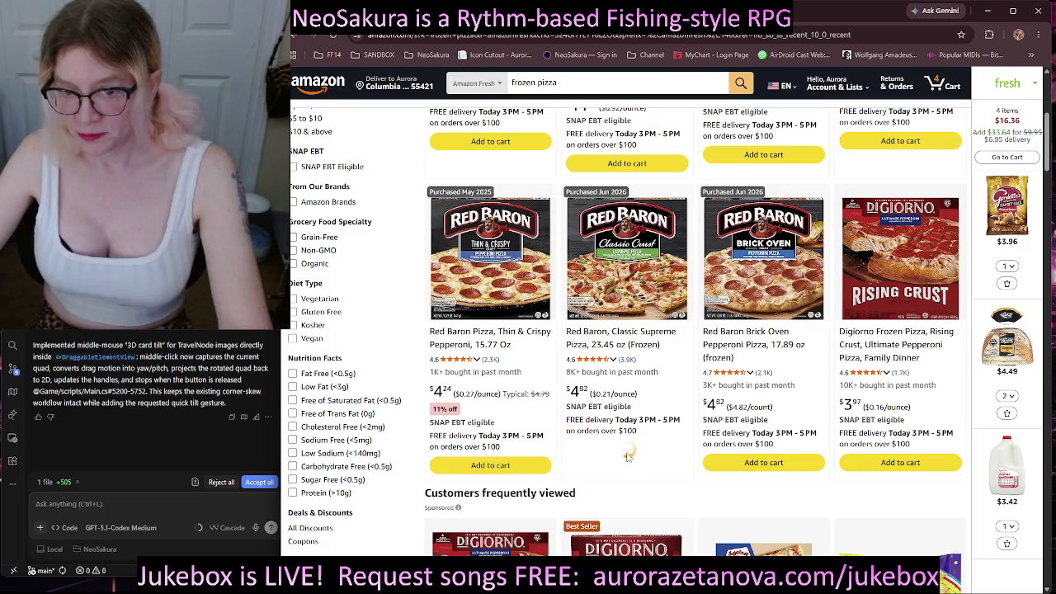
left_click(678, 449)
left_click(810, 464)
left_click(814, 465)
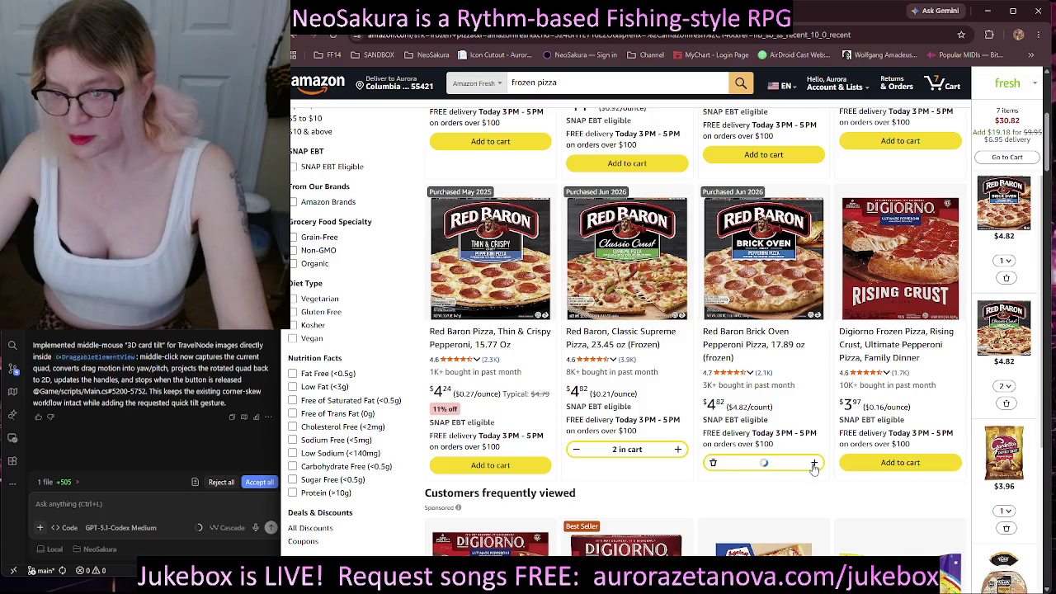
Add one Red Baron Brick Oven Cheese Trio pizza and clear the search box.
scroll(815, 467, "down", 5)
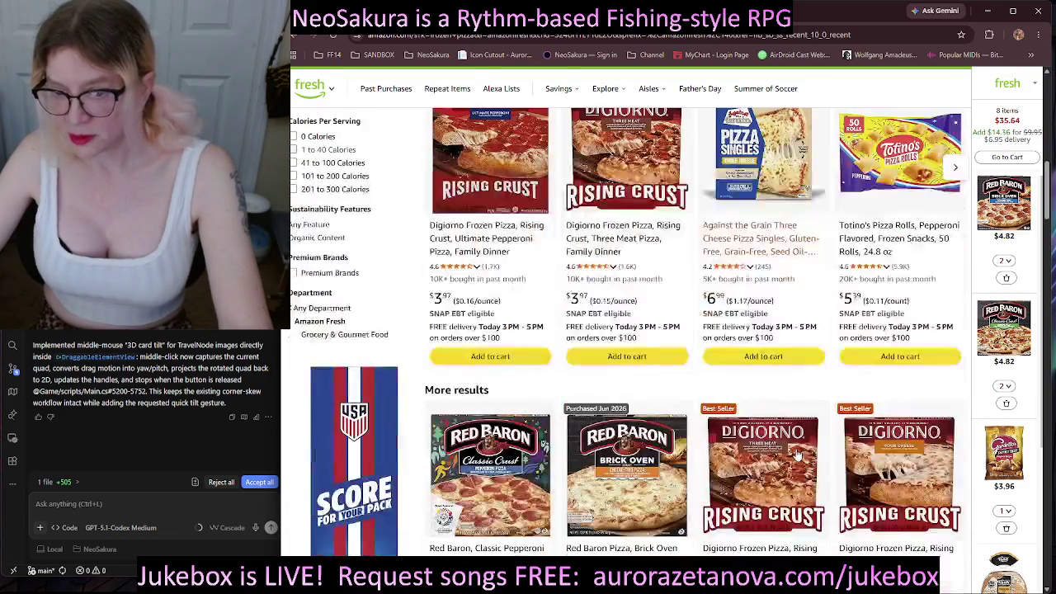
scroll(660, 493, "down", 2)
left_click(666, 500)
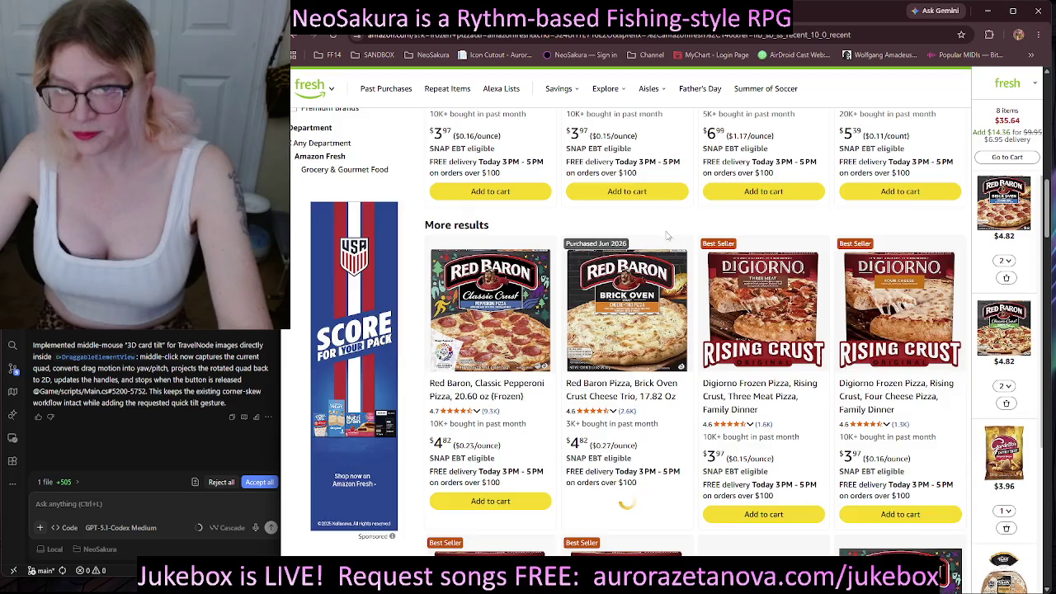
scroll(669, 237, "up", 10)
left_click(597, 89)
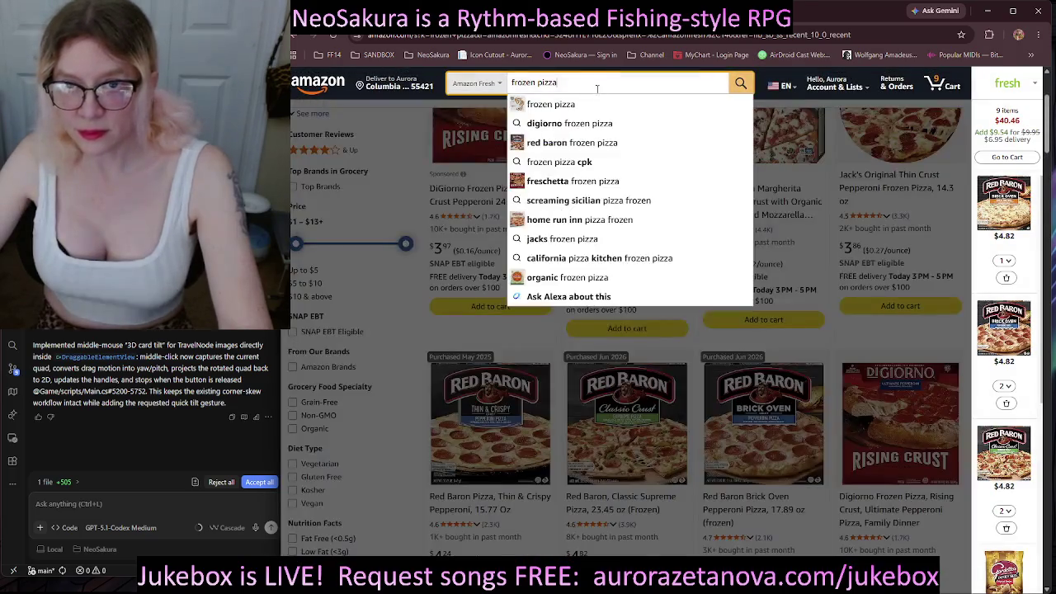
triple_click(559, 82)
key("BackSpace")
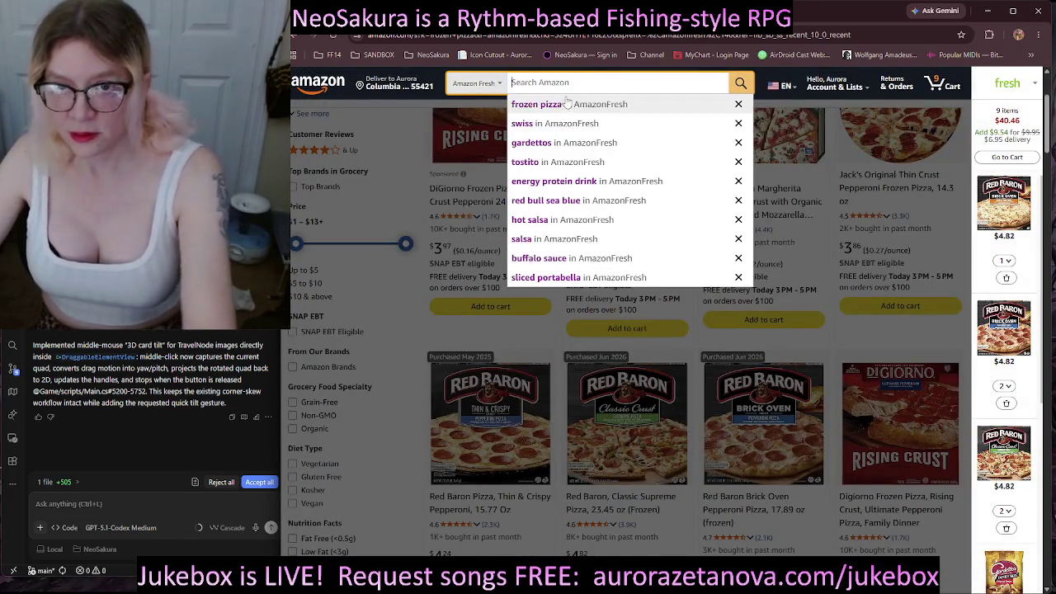
Rerun the 'swiss' search and add four packs of Amazon Grocery Swiss cheese slices.
left_click(532, 126)
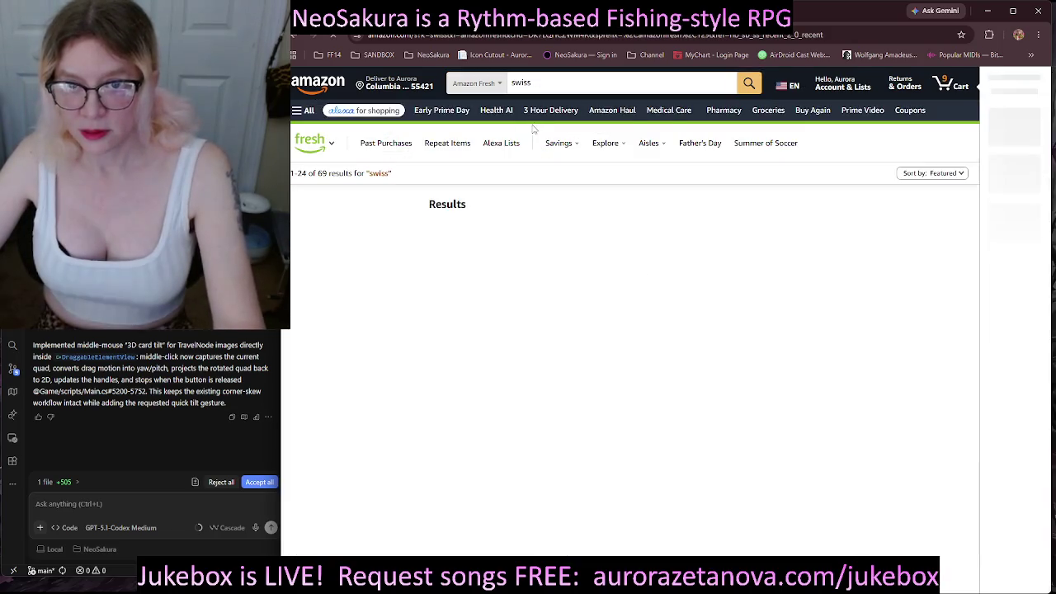
left_click(521, 494)
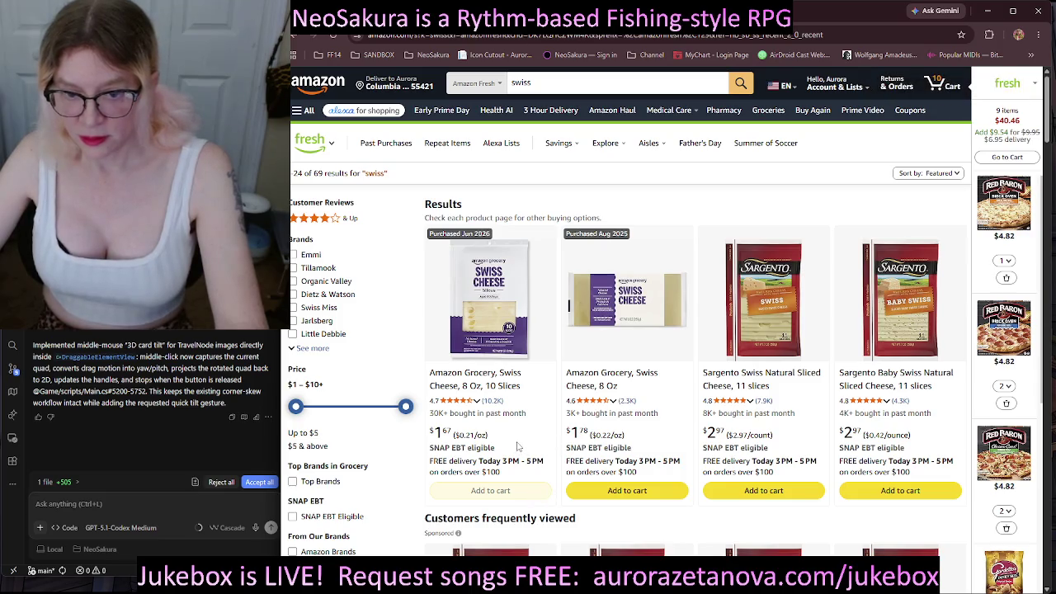
left_click(514, 493)
left_click(541, 492)
left_click(542, 491)
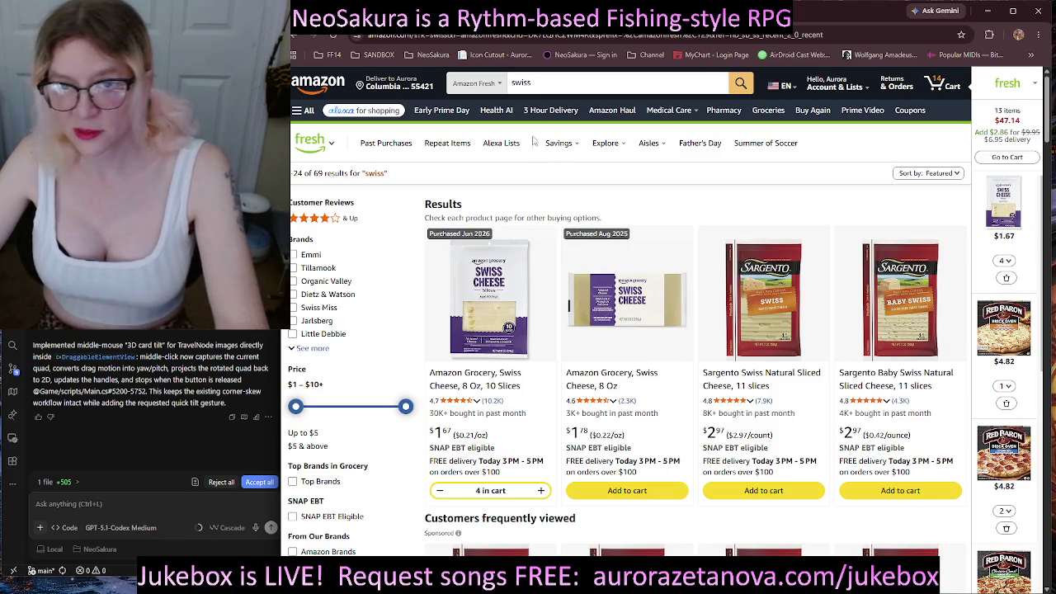
scroll(1022, 375, "down", 5)
scroll(1023, 376, "up", 5)
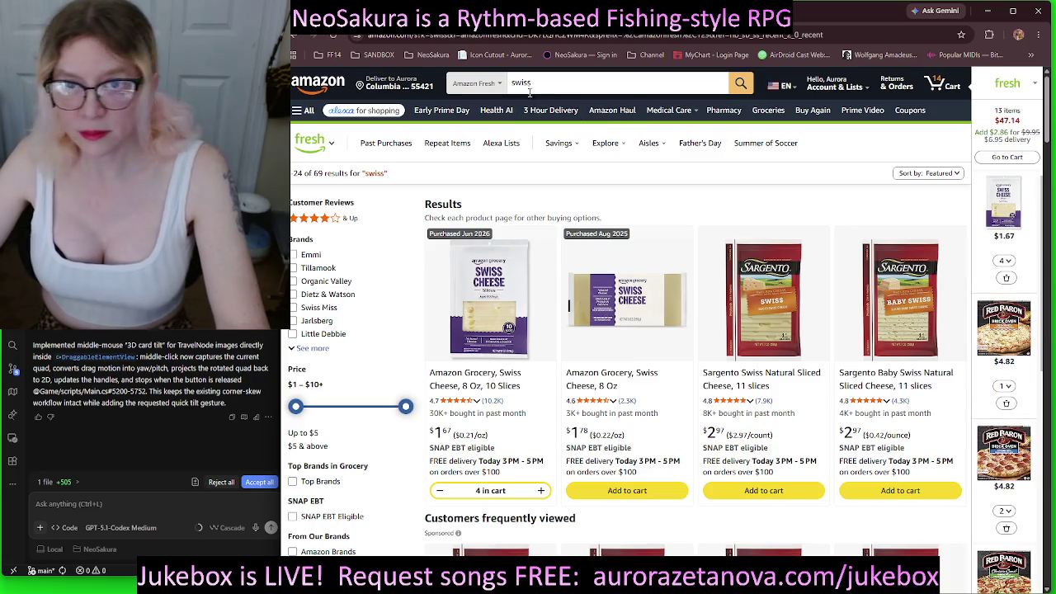
Replace the search with the recent 'gardettos' search results.
left_click(539, 83)
key("BackSpace")
key("BackSpace")
key("BackSpace")
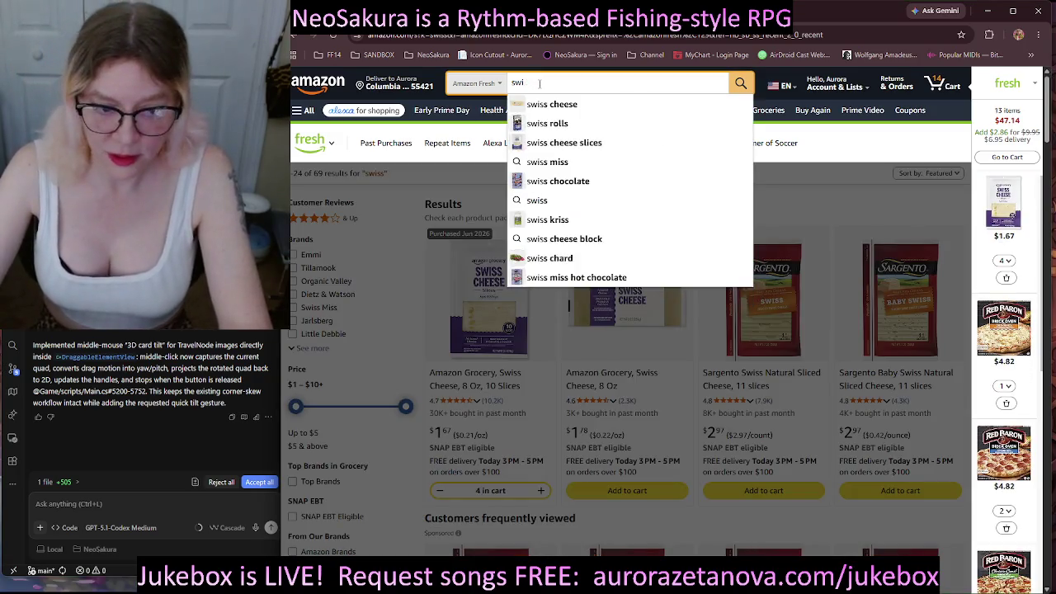
left_click(537, 142)
type("gardettos")
scroll(1040, 240, "down", 5)
scroll(1040, 240, "up", 5)
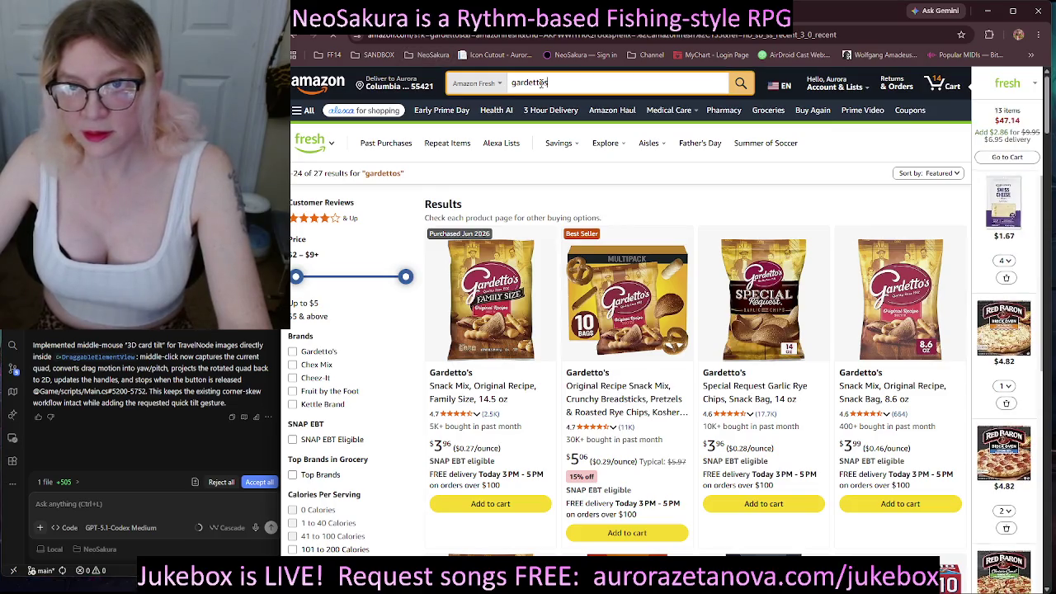
Rerun the recent 'tostito' search, then switch to the recent 'energy protein drink' search.
double_click(555, 84)
key("BackSpace")
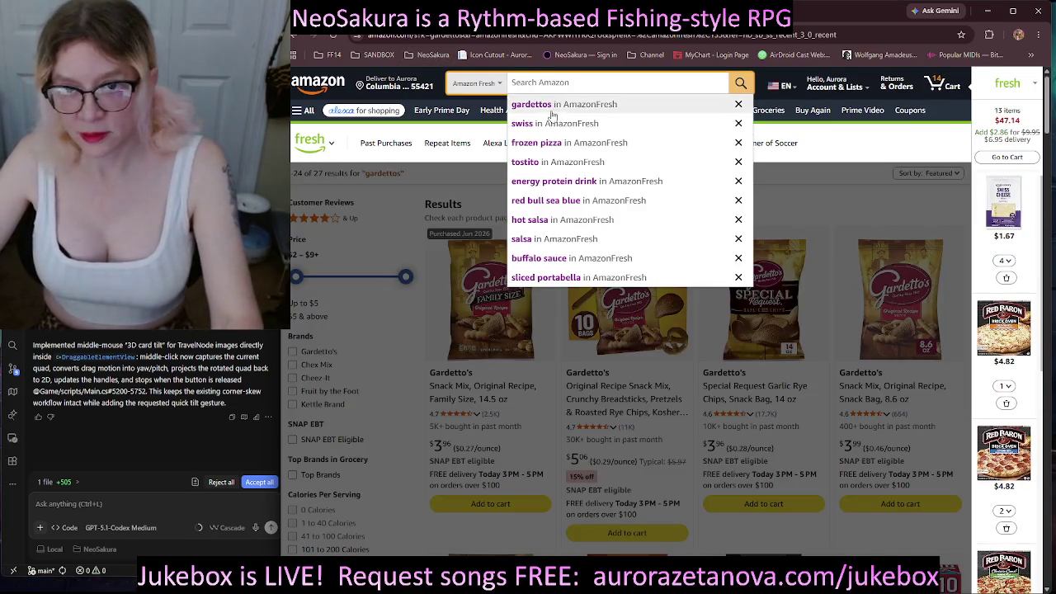
left_click(531, 161)
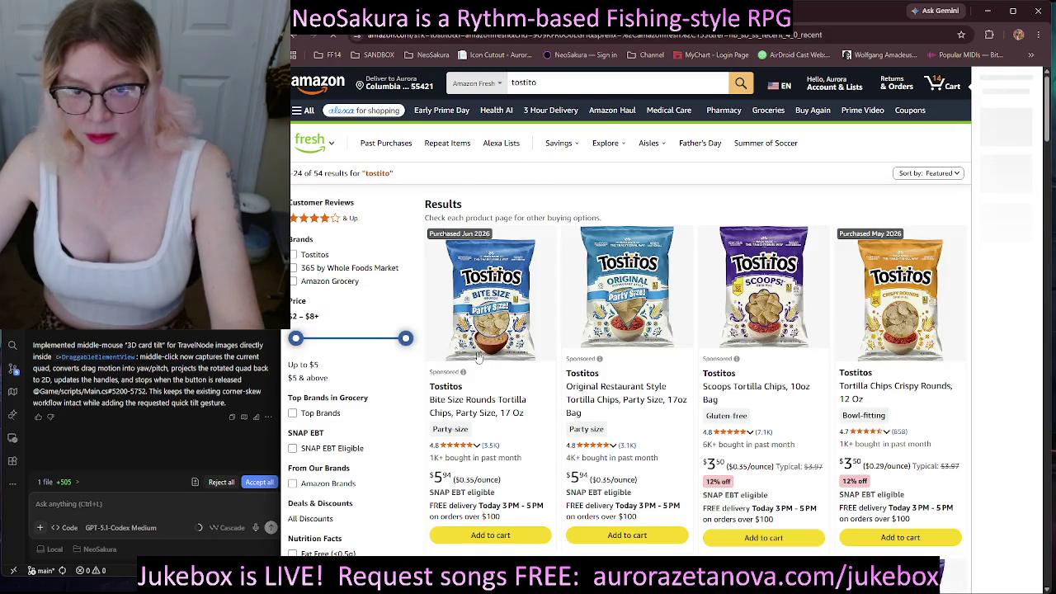
double_click(525, 83)
key("BackSpace")
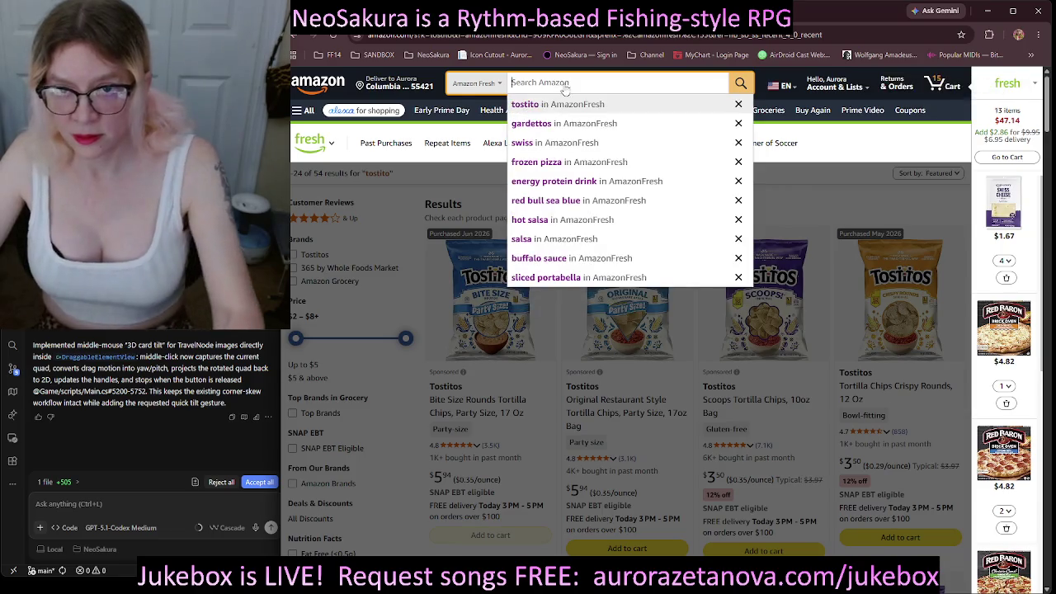
left_click(606, 181)
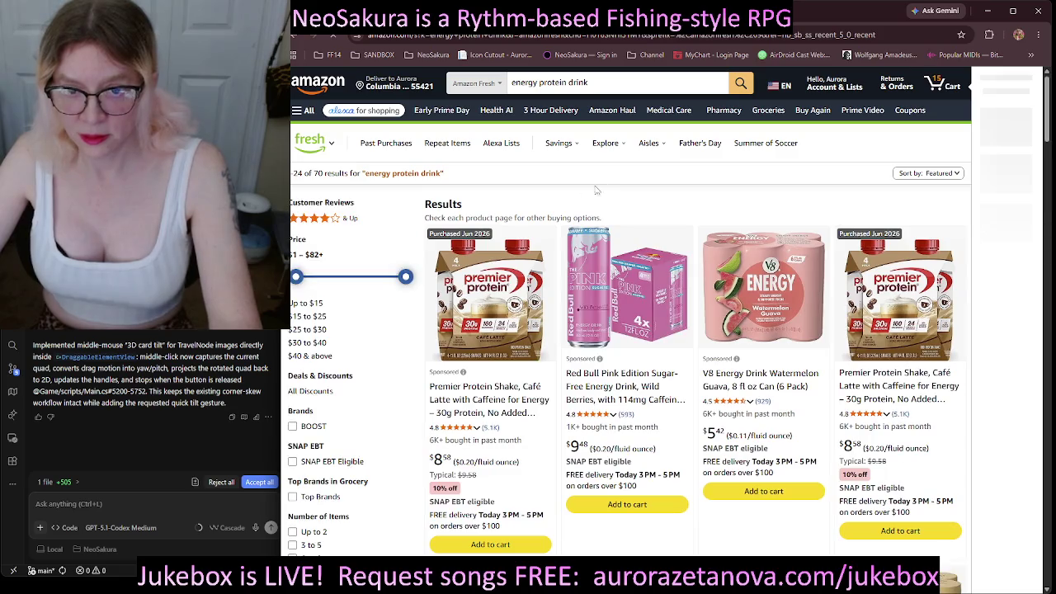
Add one Premier Protein Café Latte shake 4-pack, dismissing the 'Quantity not updated' errors.
left_click(491, 547)
scroll(500, 452, "down", 3)
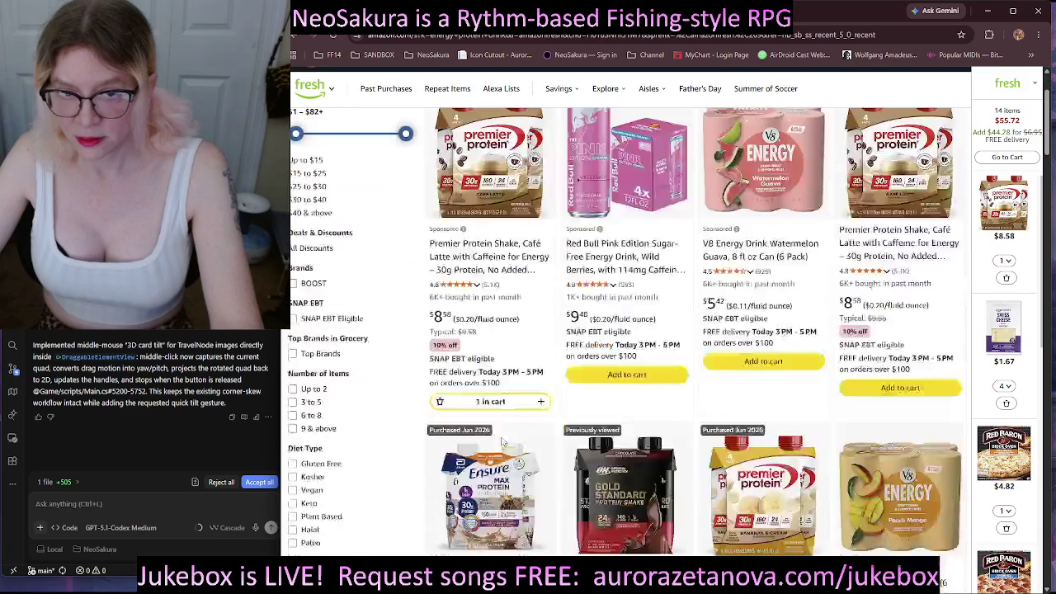
scroll(541, 299, "up", 2)
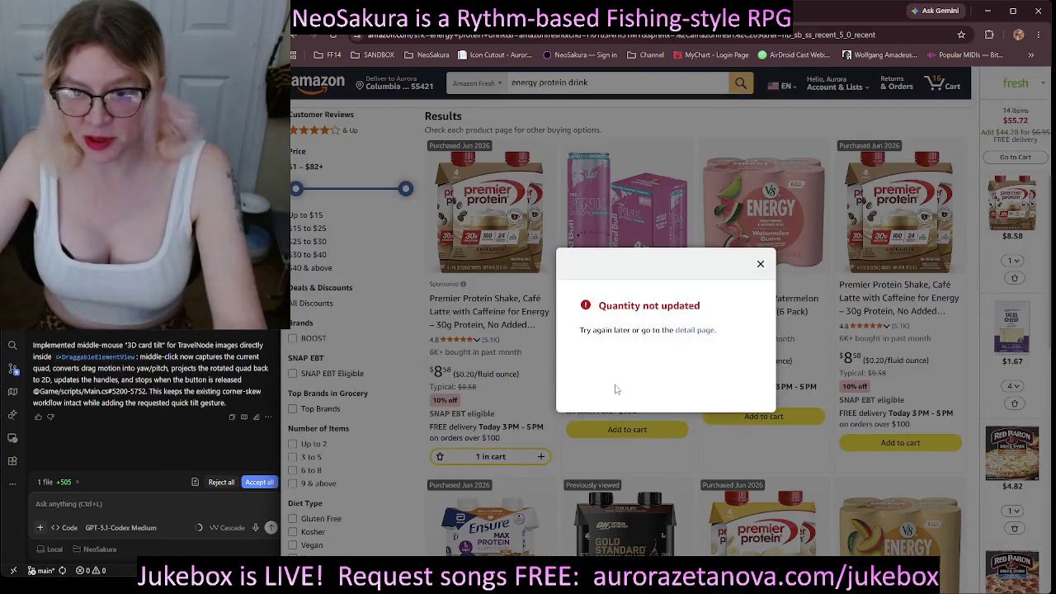
left_click(761, 266)
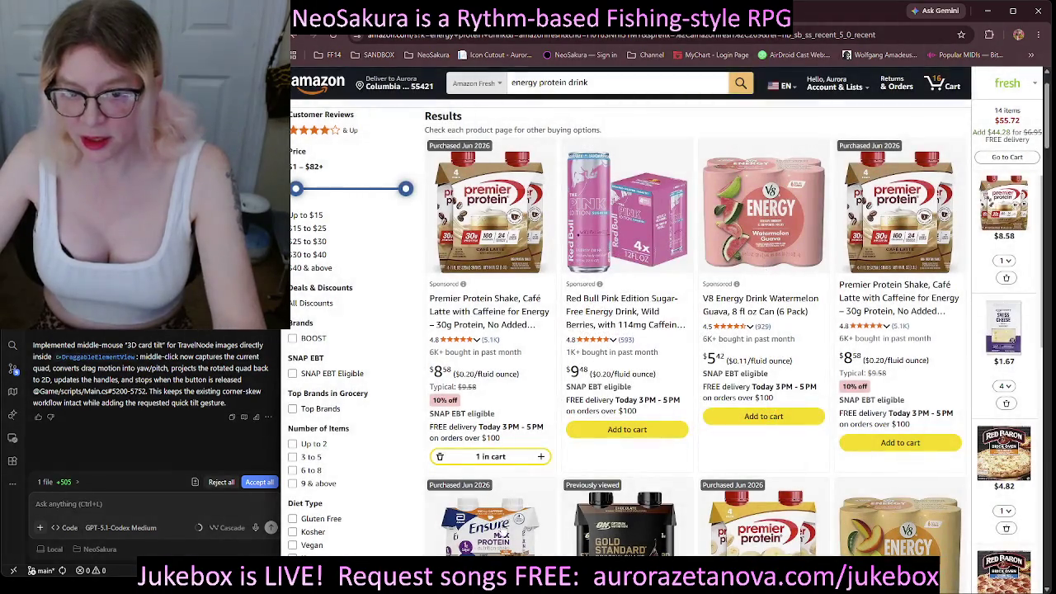
left_click(540, 459)
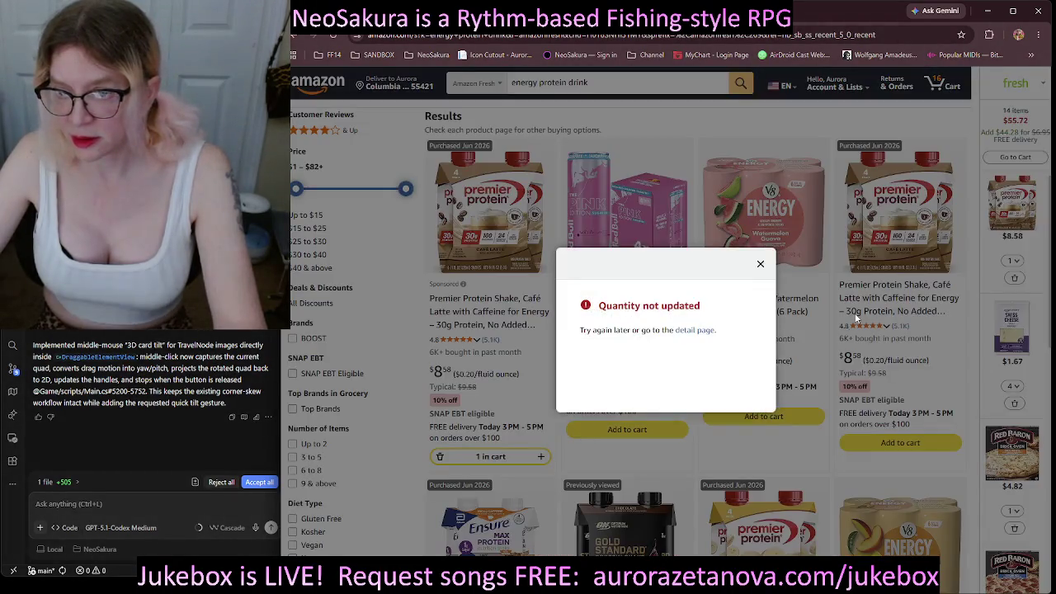
left_click(757, 264)
left_click(1012, 262)
left_click(962, 315)
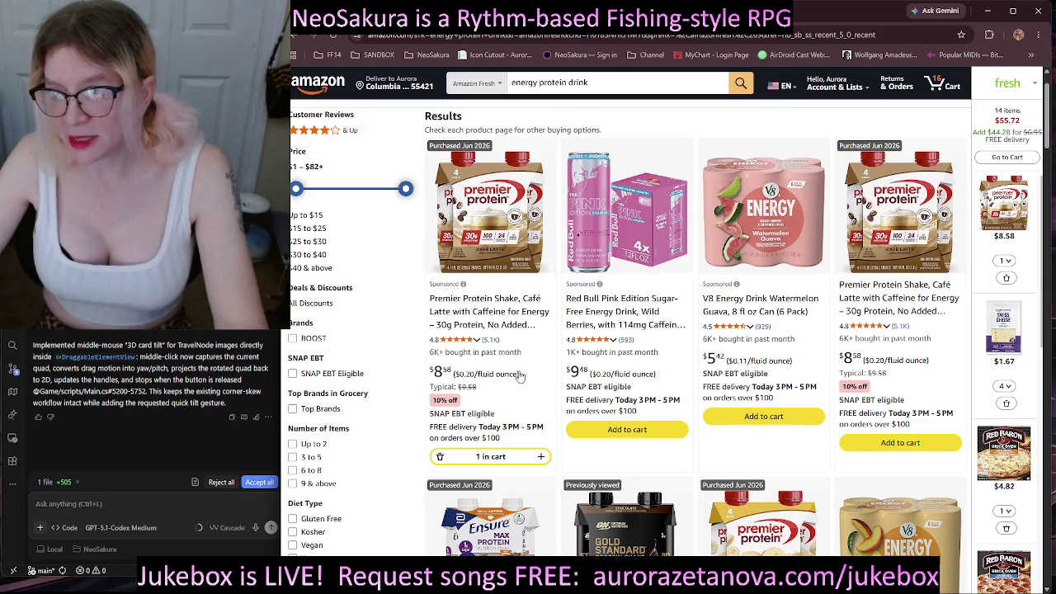
scroll(521, 375, "down", 4)
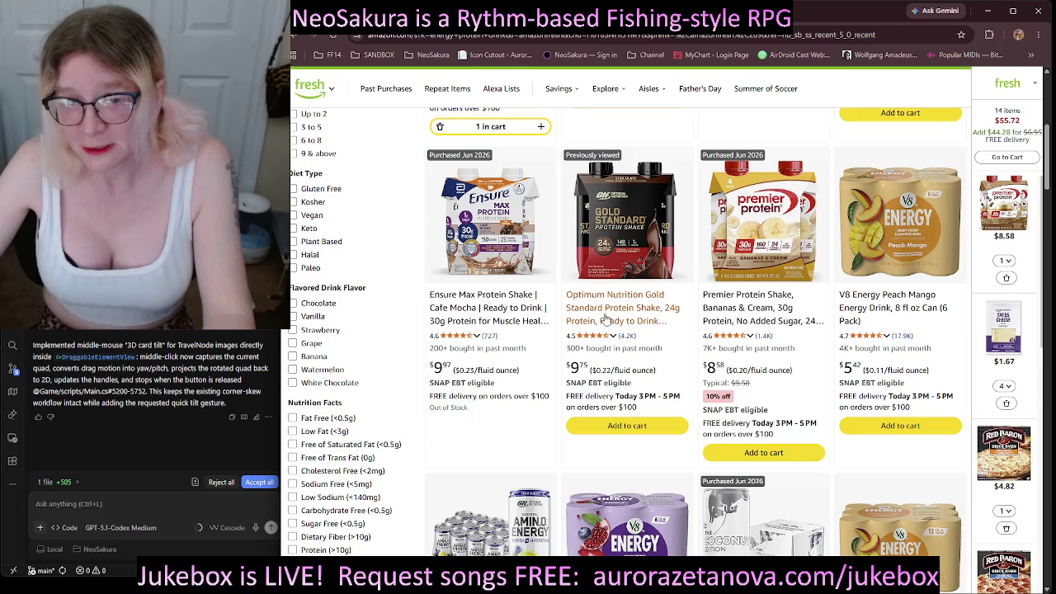
Add Optimum Nutrition Gold Standard protein shakes to the cart, reaching six, and dismiss the quantity error.
scroll(603, 317, "down", 1)
scroll(615, 312, "down", 2)
left_click(628, 261)
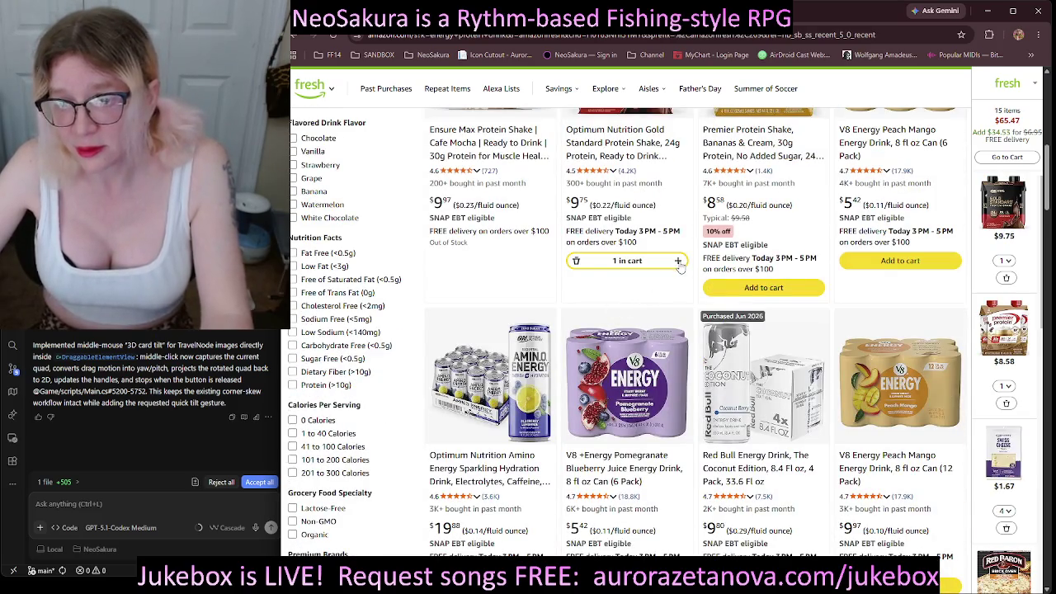
scroll(680, 264, "down", 4)
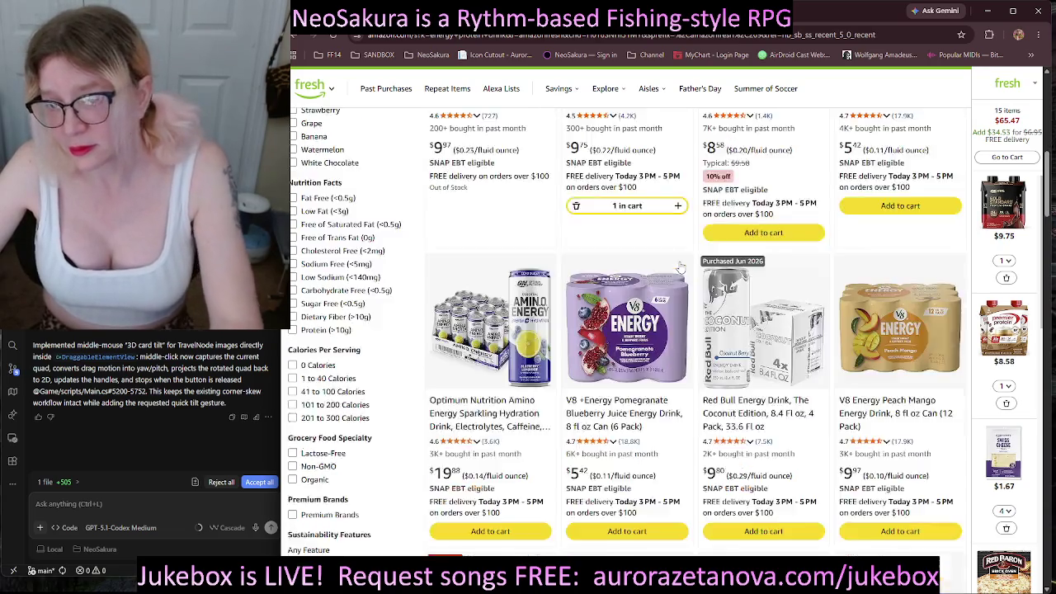
scroll(682, 268, "up", 2)
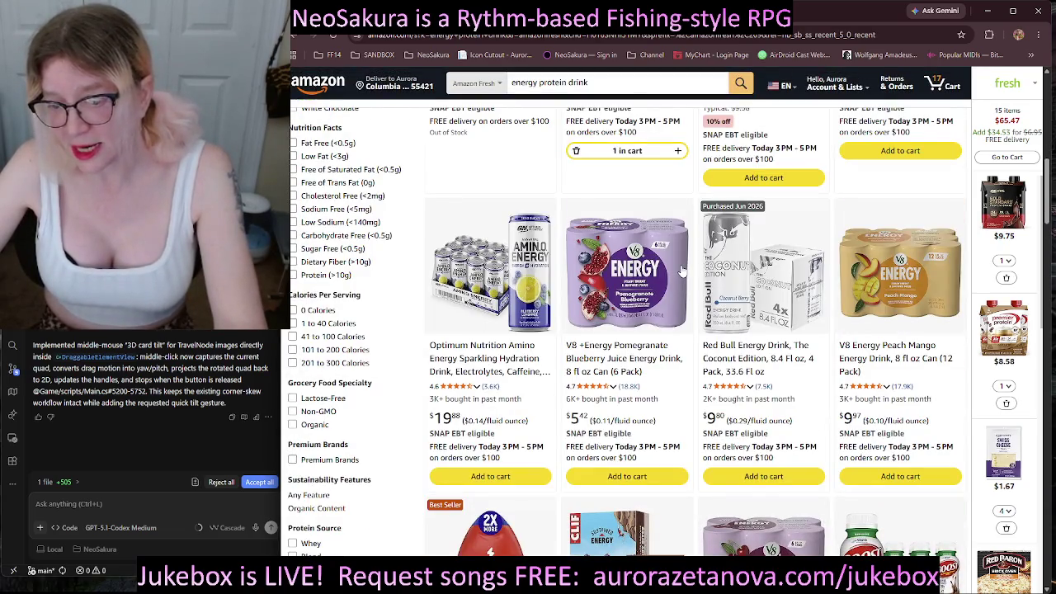
scroll(682, 271, "up", 2)
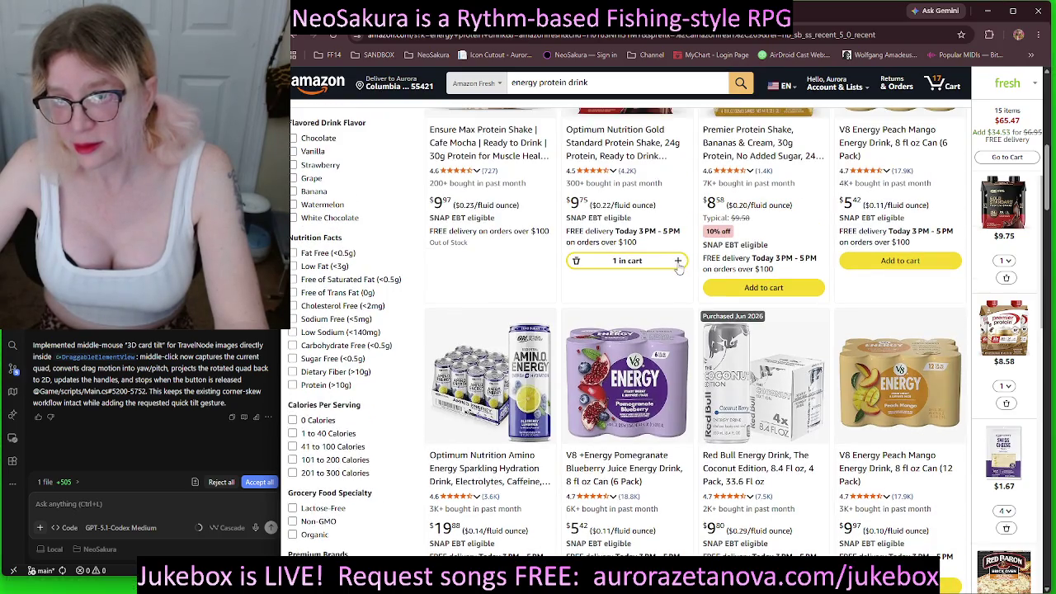
left_click(677, 261)
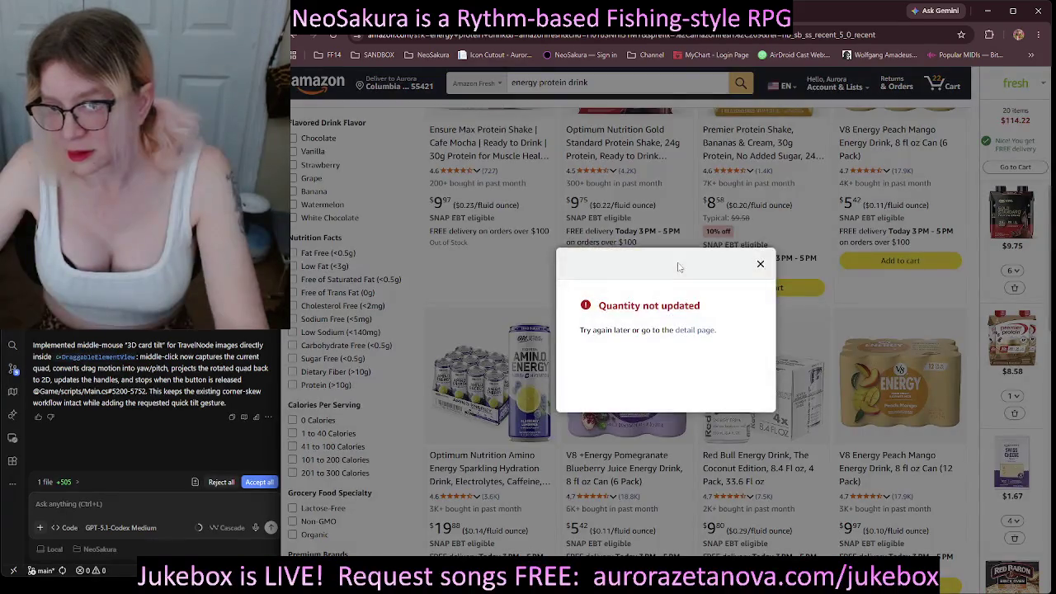
left_click(761, 264)
scroll(586, 363, "down", 5)
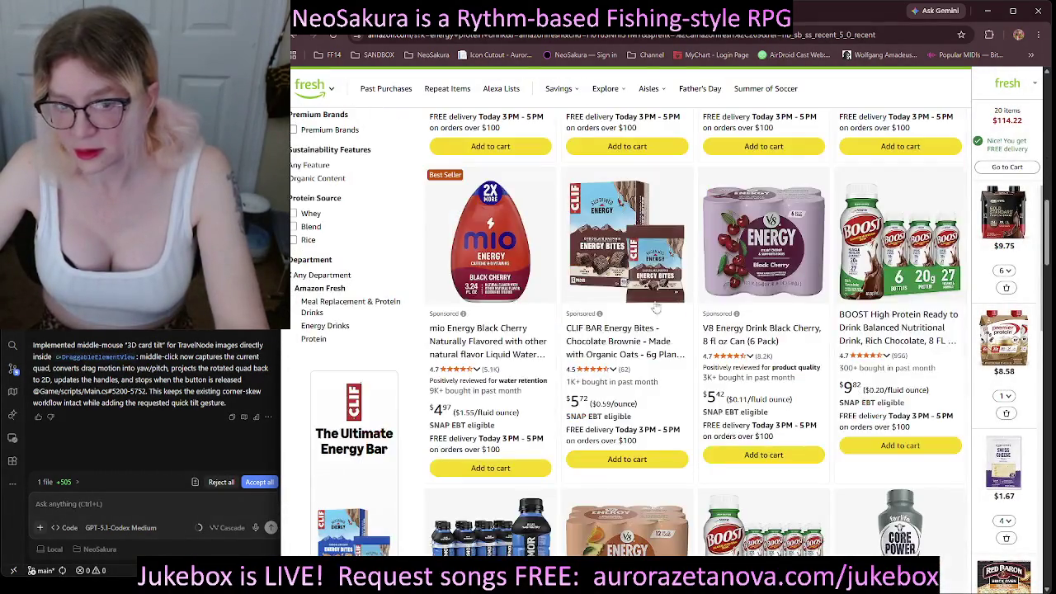
scroll(585, 363, "down", 3)
scroll(717, 254, "up", 3)
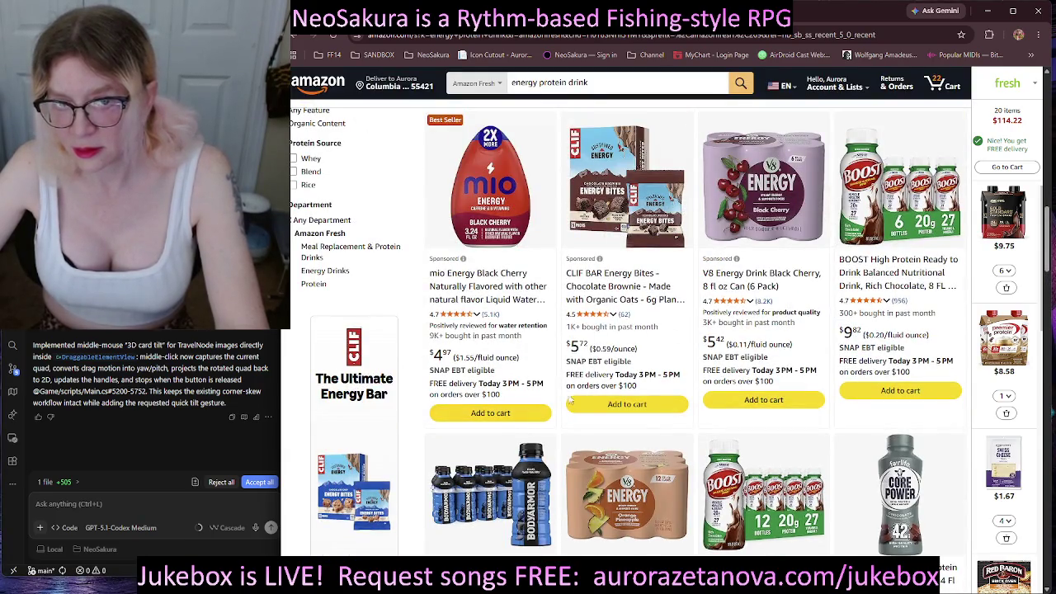
scroll(670, 340, "up", 10)
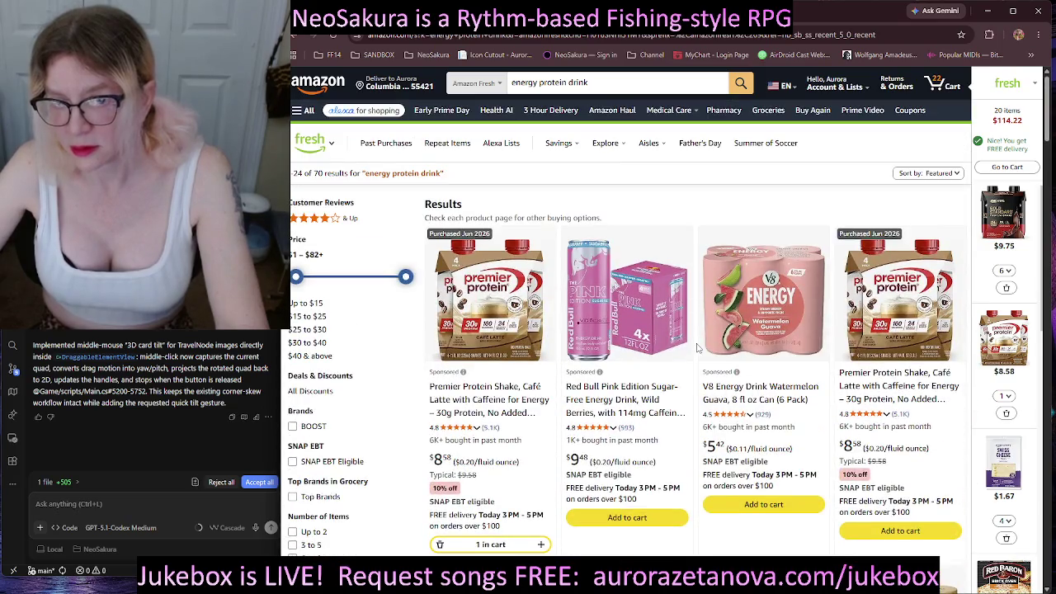
Search 'mio energy', add two Wicked Blue Citrus Mio Energy enhancers, then clear the search.
left_click_drag(588, 82, 506, 92)
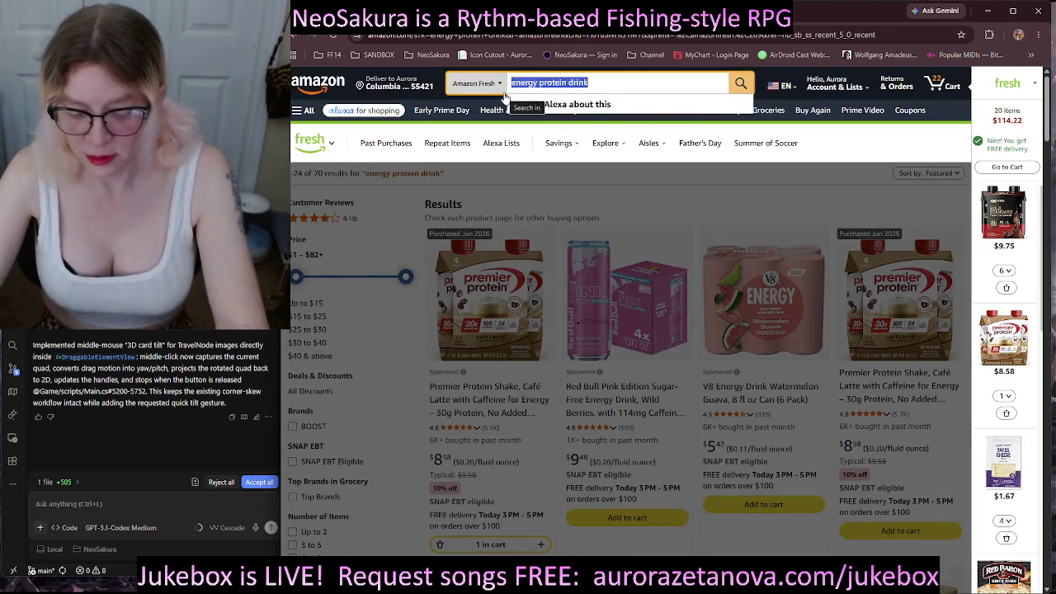
type("mio")
key("Down")
key("Down")
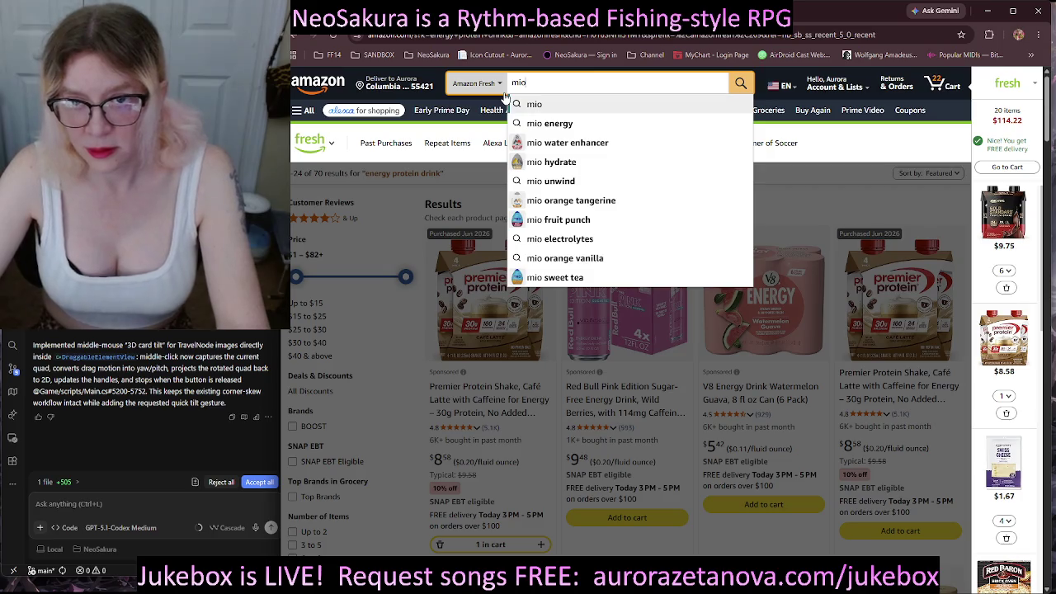
key("Return")
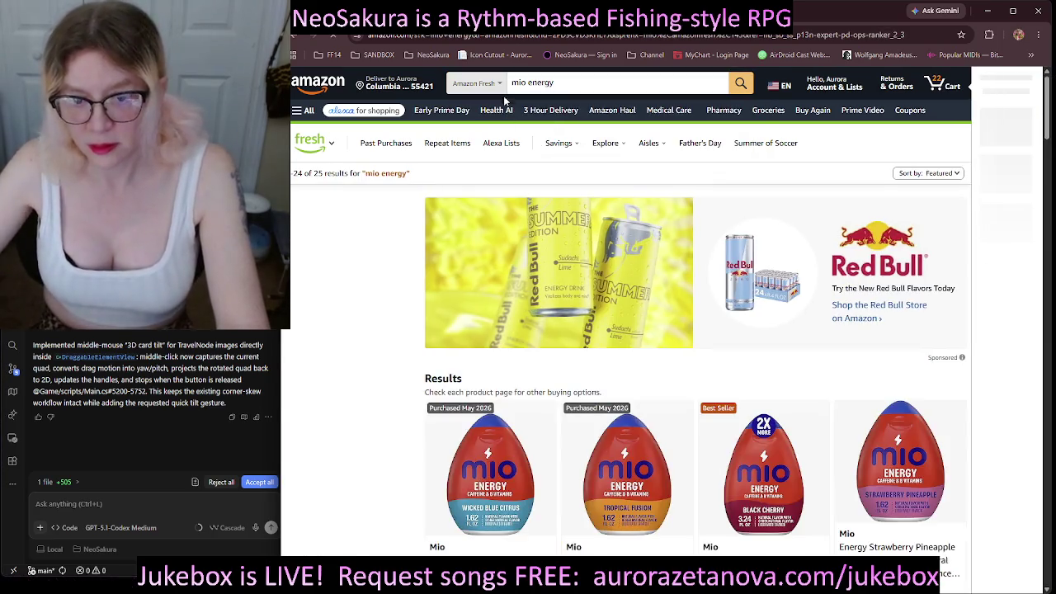
scroll(520, 499, "down", 3)
left_click(512, 529)
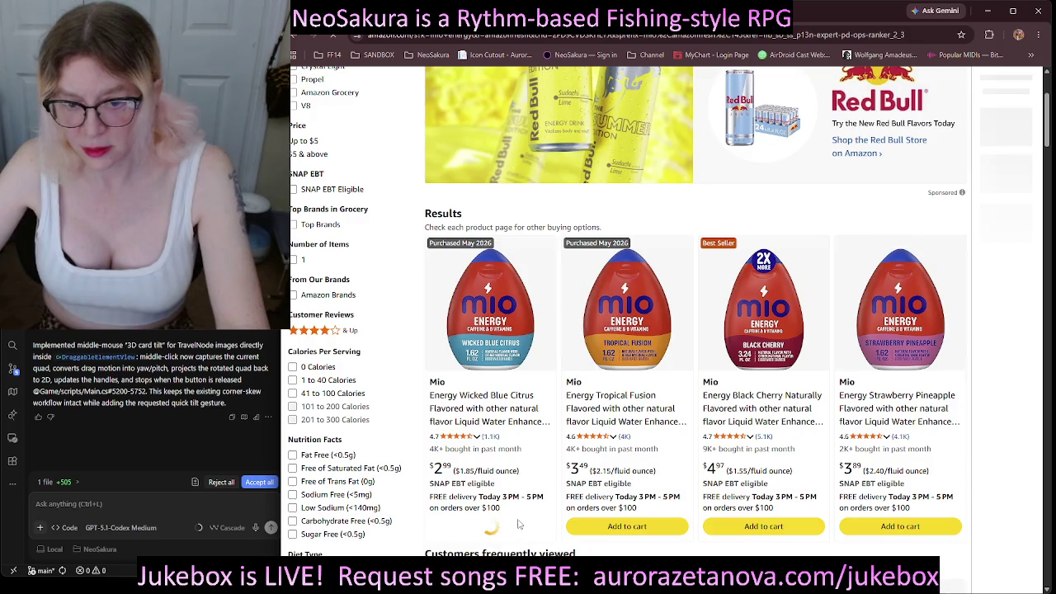
scroll(538, 458, "down", 1)
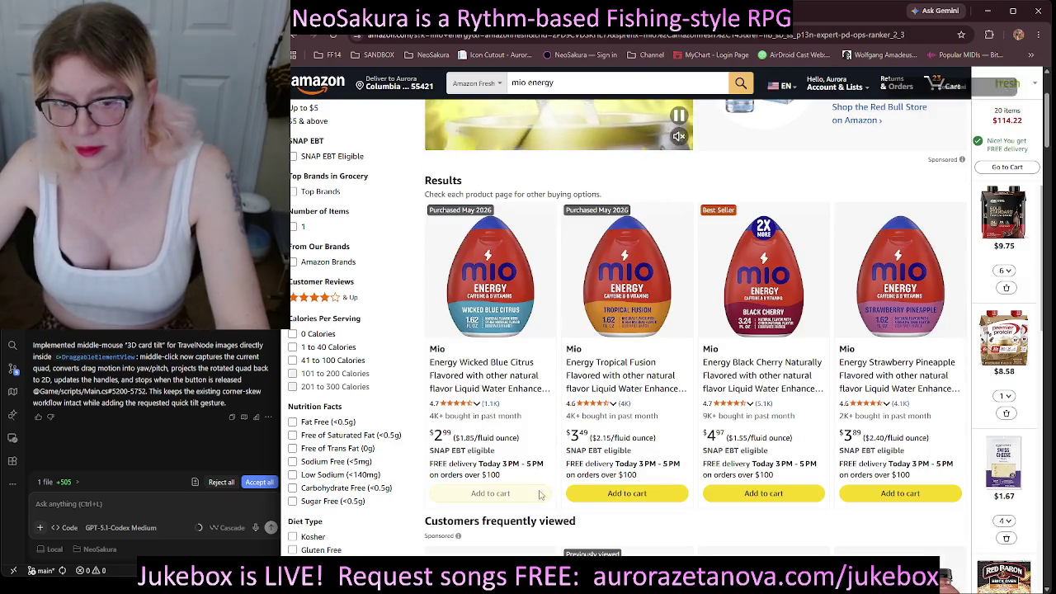
left_click(503, 493)
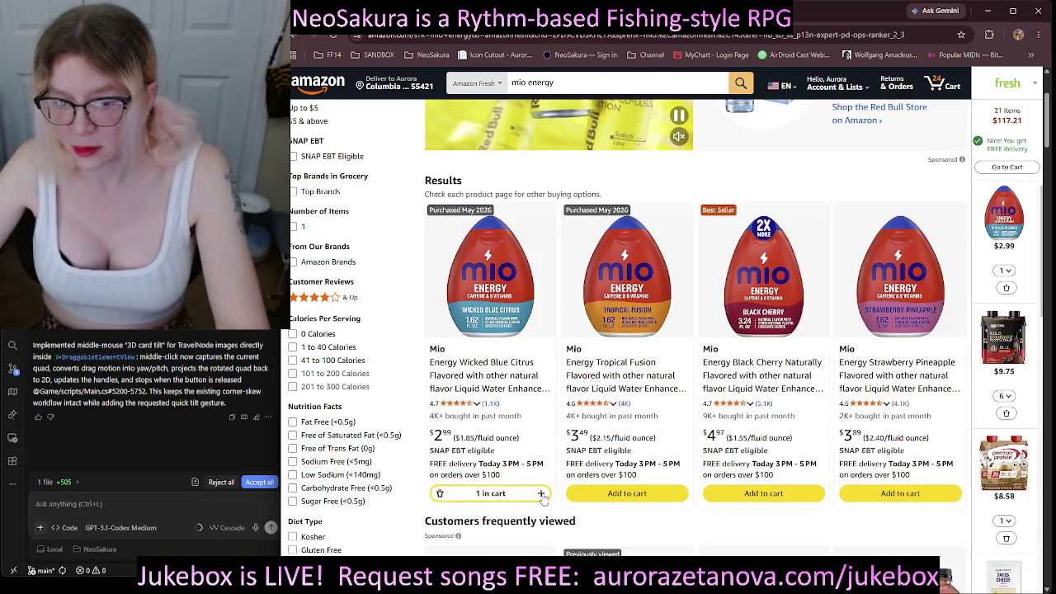
left_click(541, 493)
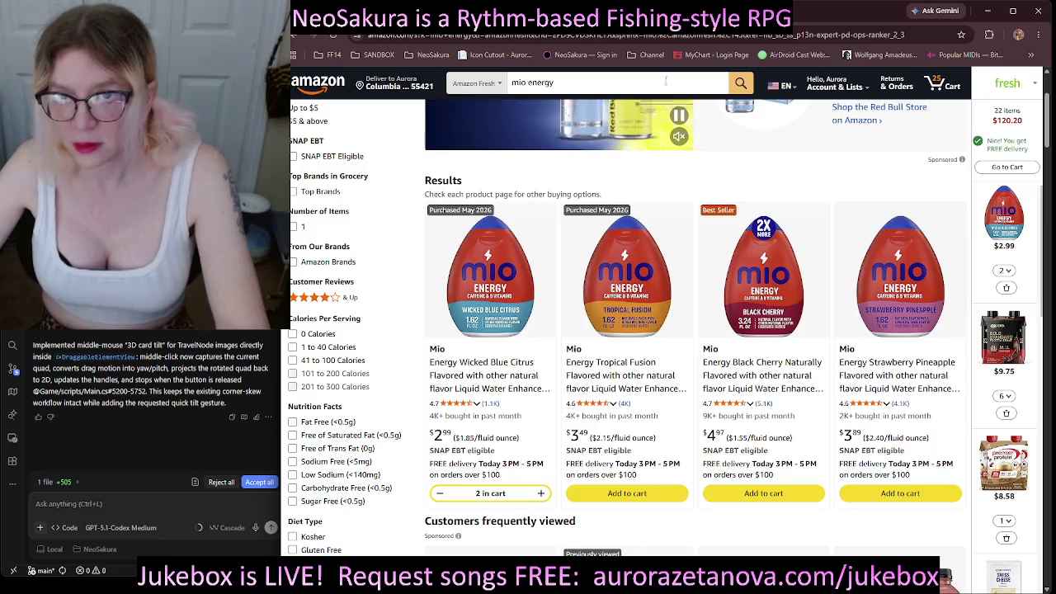
left_click(631, 84)
key("BackSpace")
key("BackSpace")
key("BackSpace")
key("BackSpace")
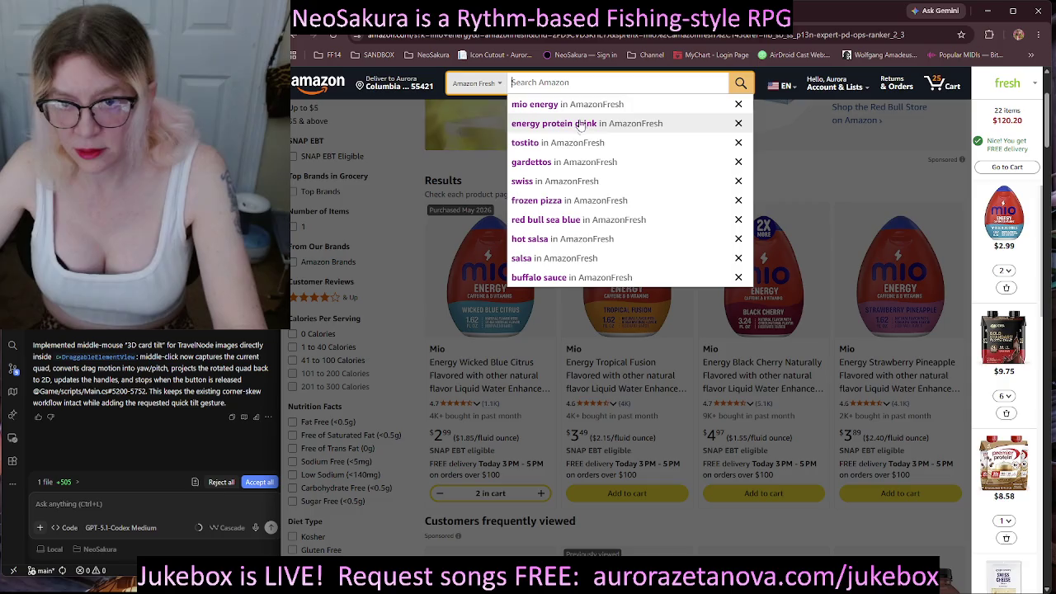
Rerun 'red bull sea blue', add a Red Bull Wild Berries Pink Edition 4-pack, then clear the search.
left_click(568, 218)
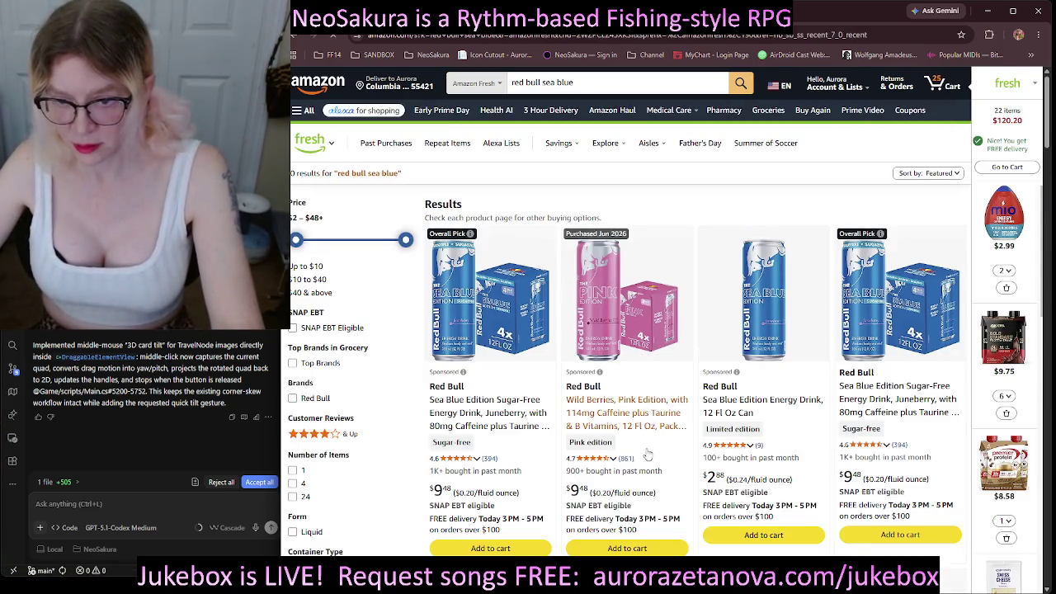
left_click(626, 548)
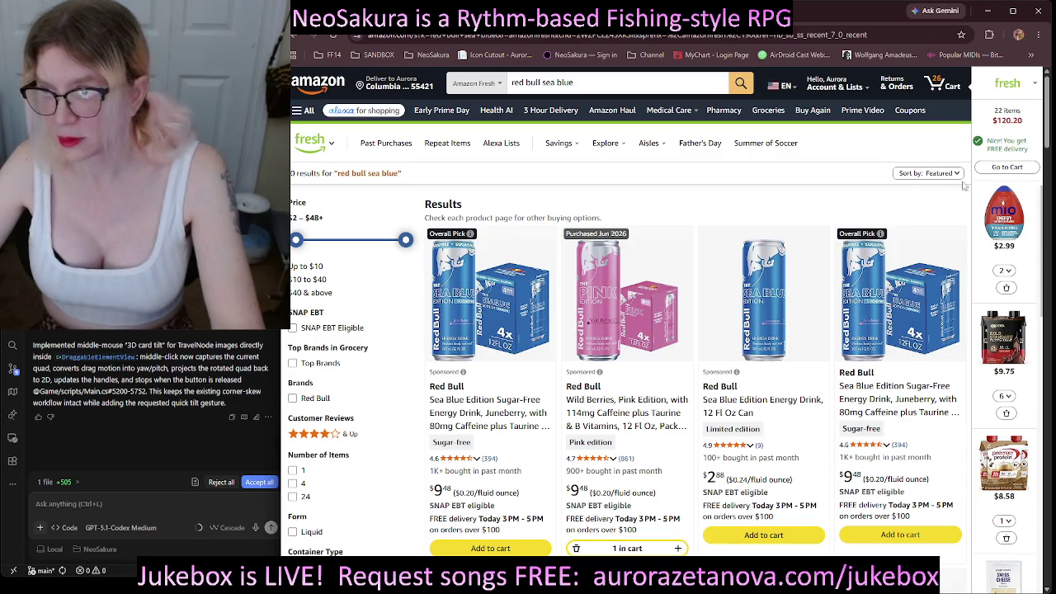
scroll(1048, 111, "down", 1)
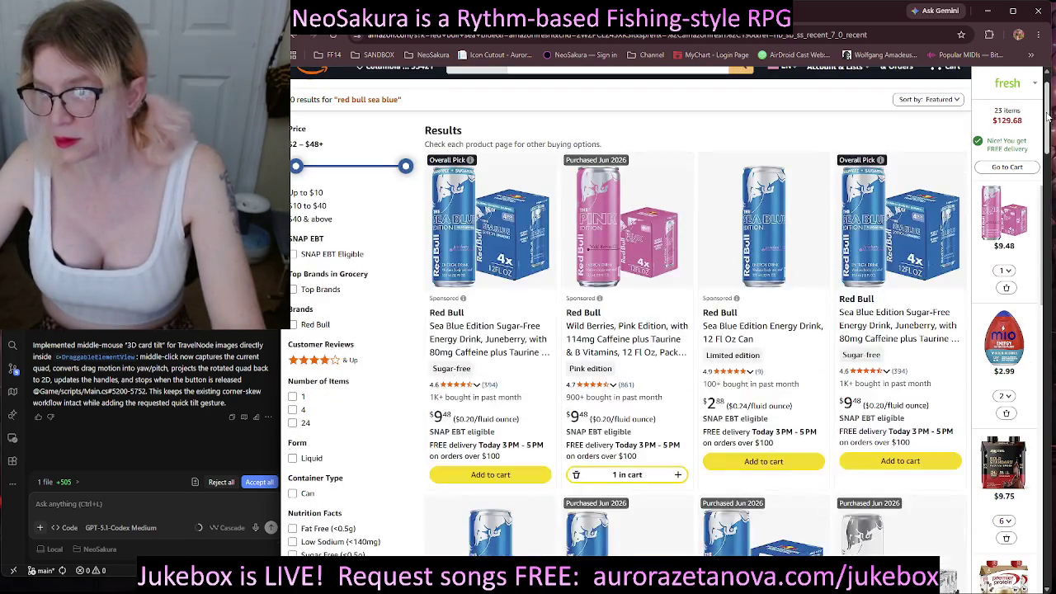
scroll(1048, 111, "up", 1)
scroll(1030, 312, "down", 3)
scroll(1030, 311, "down", 4)
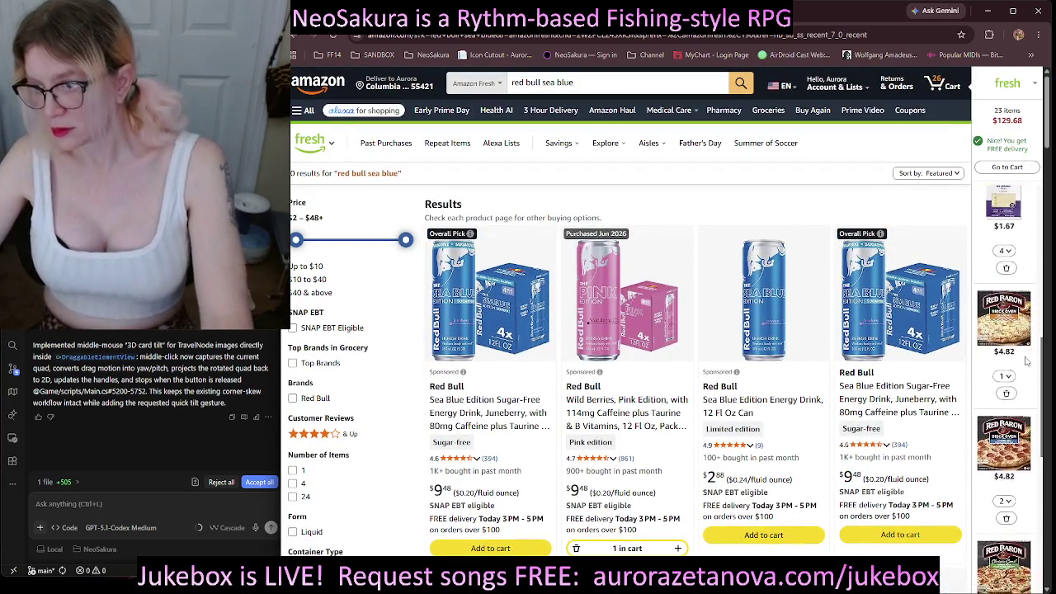
scroll(1025, 476, "up", 7)
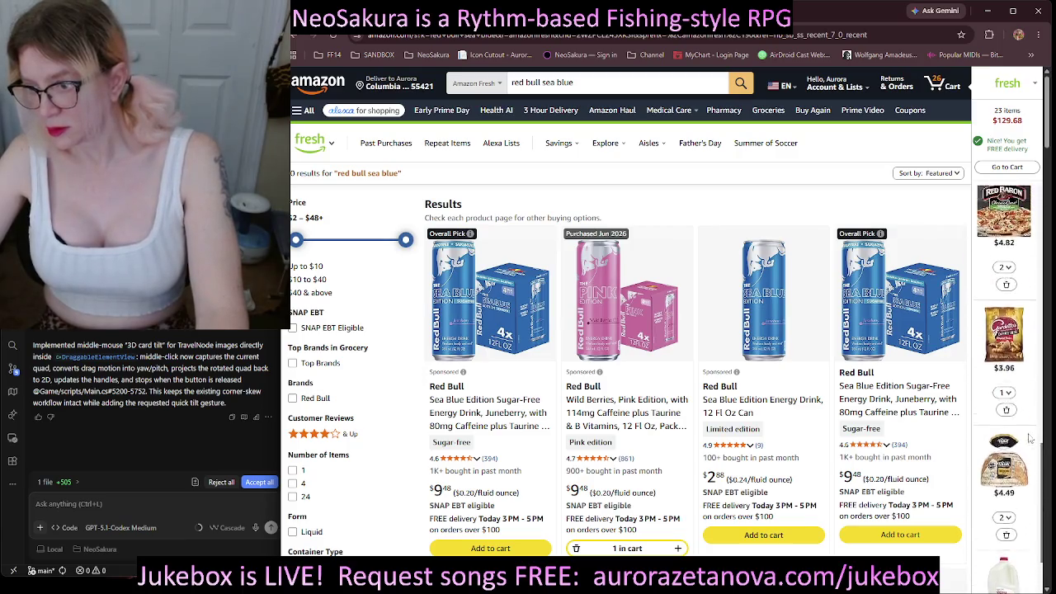
left_click(592, 84)
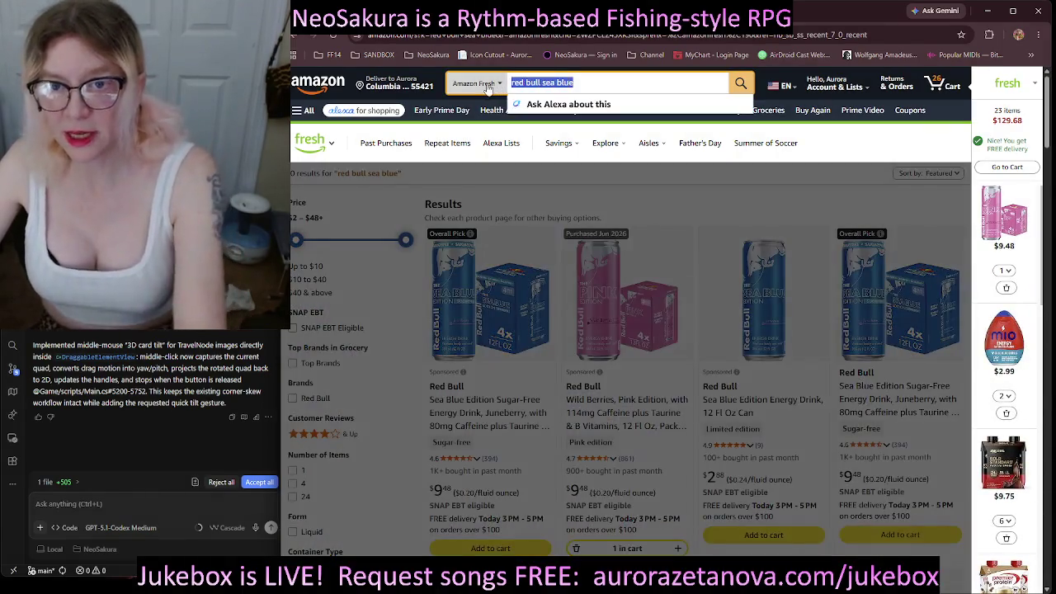
key("BackSpace")
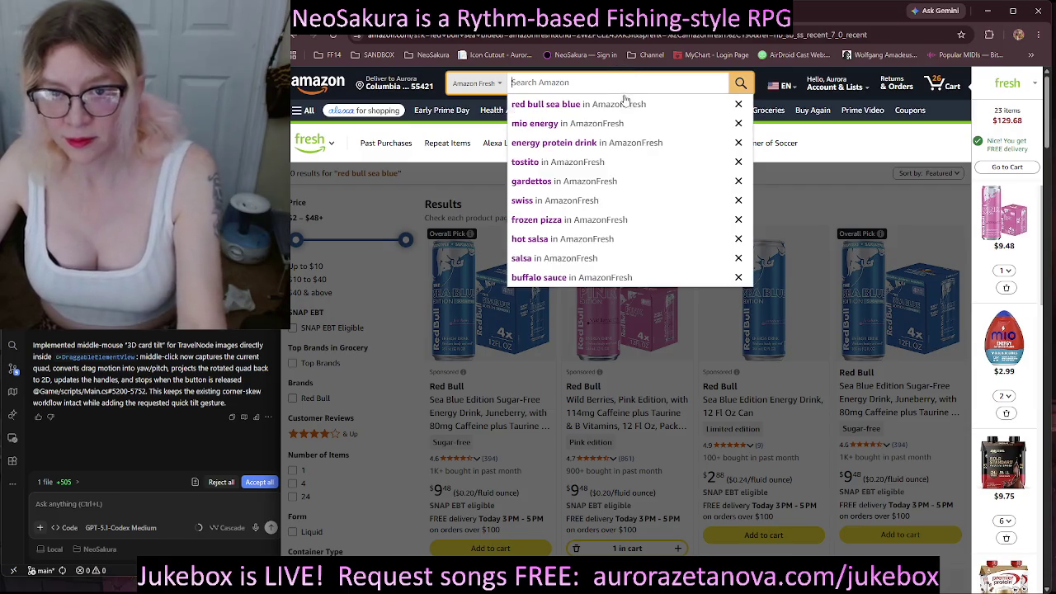
Rerun 'hot salsa' and add three jars of Pace Chunky Hot Salsa.
left_click(568, 240)
scroll(674, 360, "down", 1)
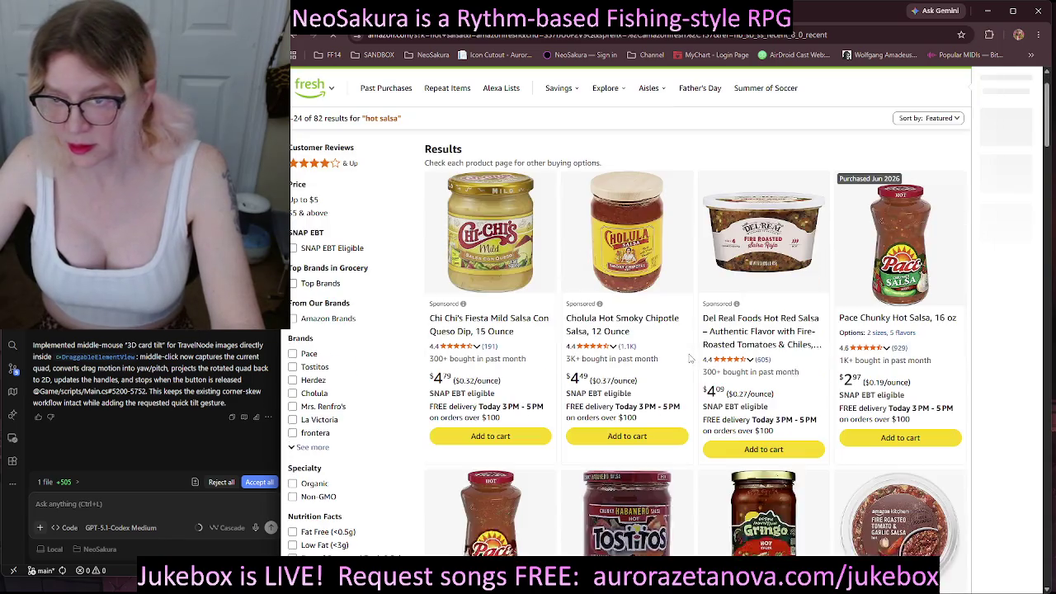
left_click(906, 438)
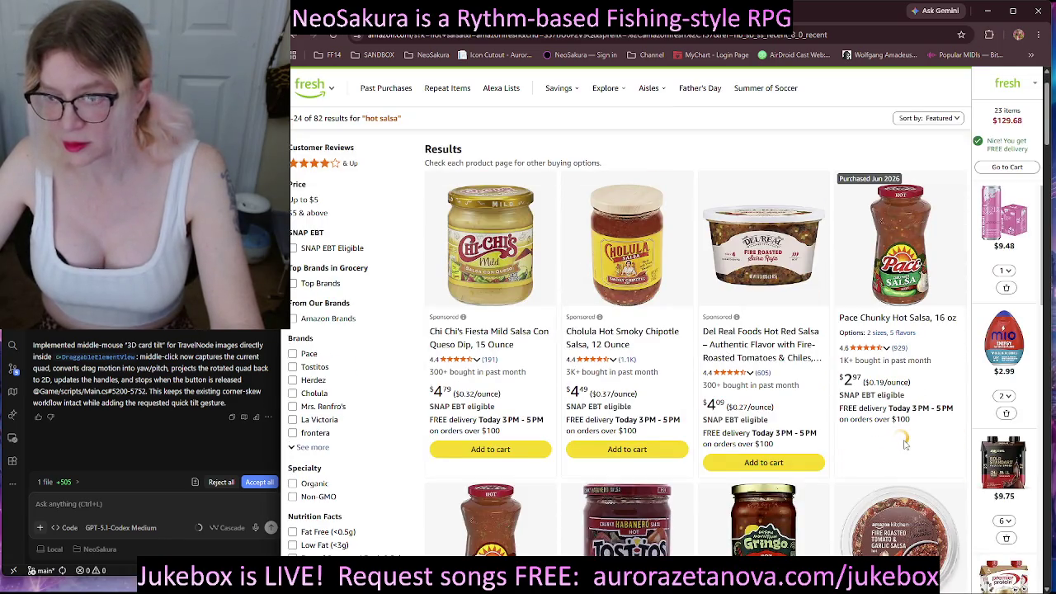
left_click(956, 406)
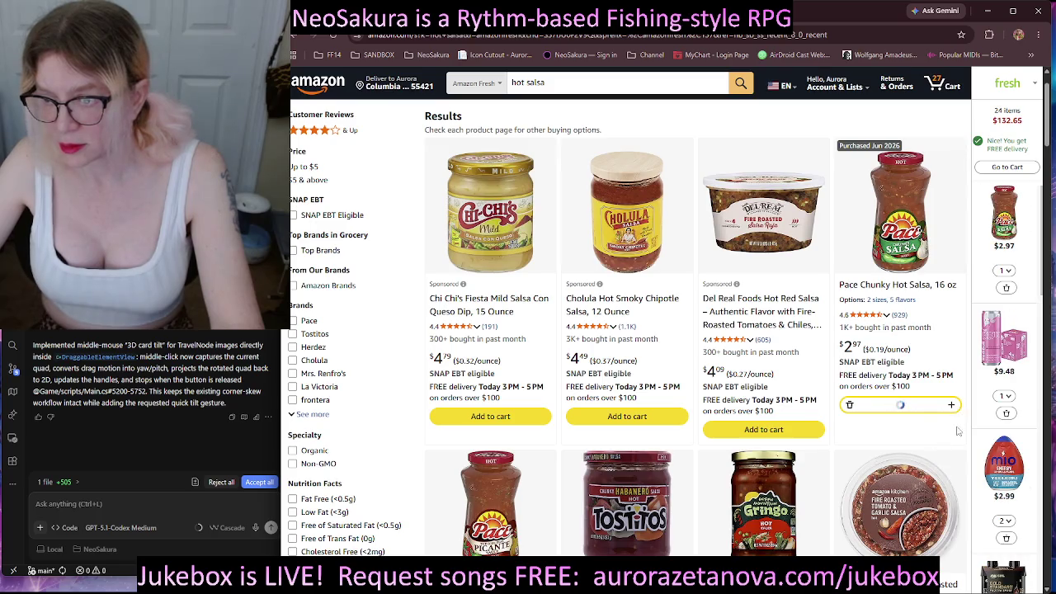
left_click(951, 406)
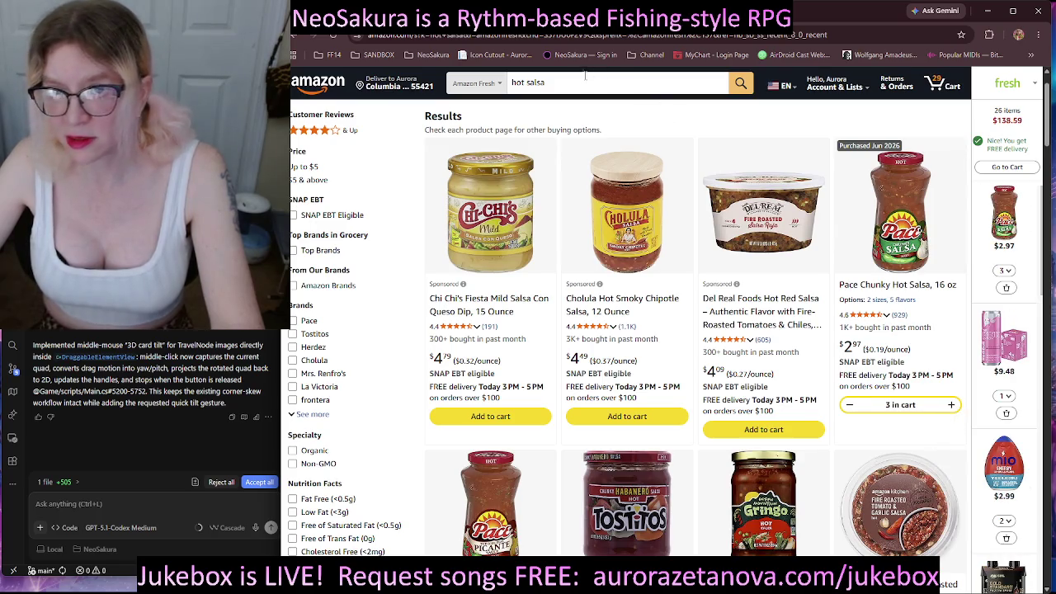
Set the search department back to Amazon Fresh and retype 'hot salsa'.
left_click(578, 82)
left_click(474, 83)
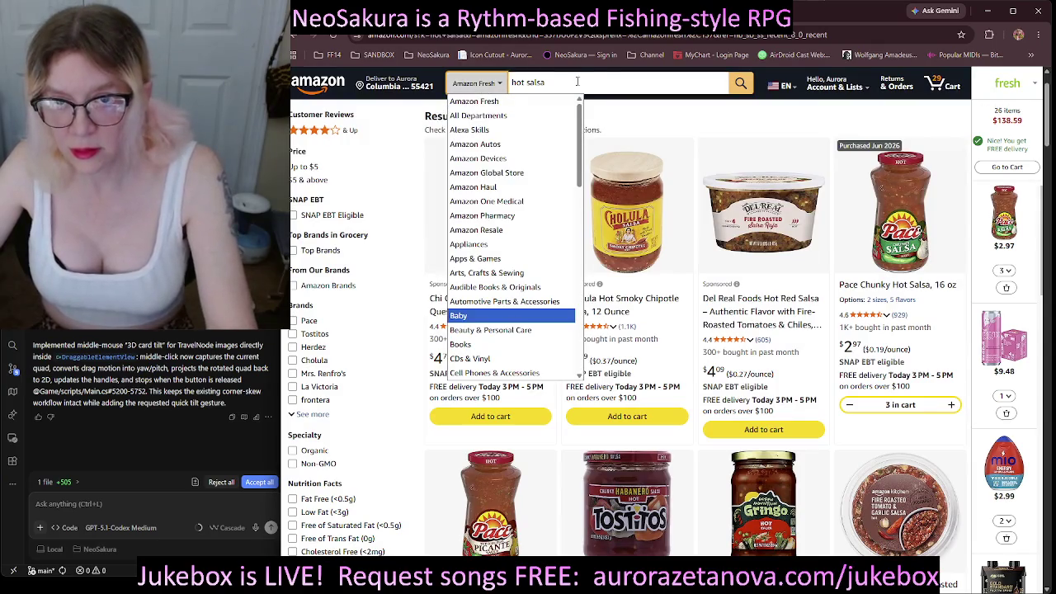
key("Return")
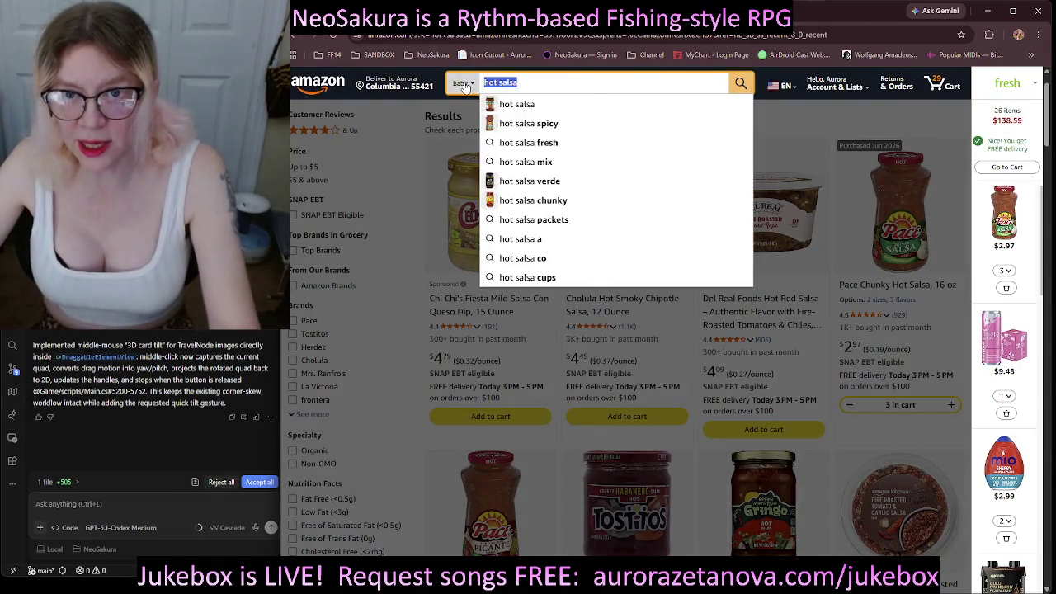
left_click(464, 84)
left_click(511, 102)
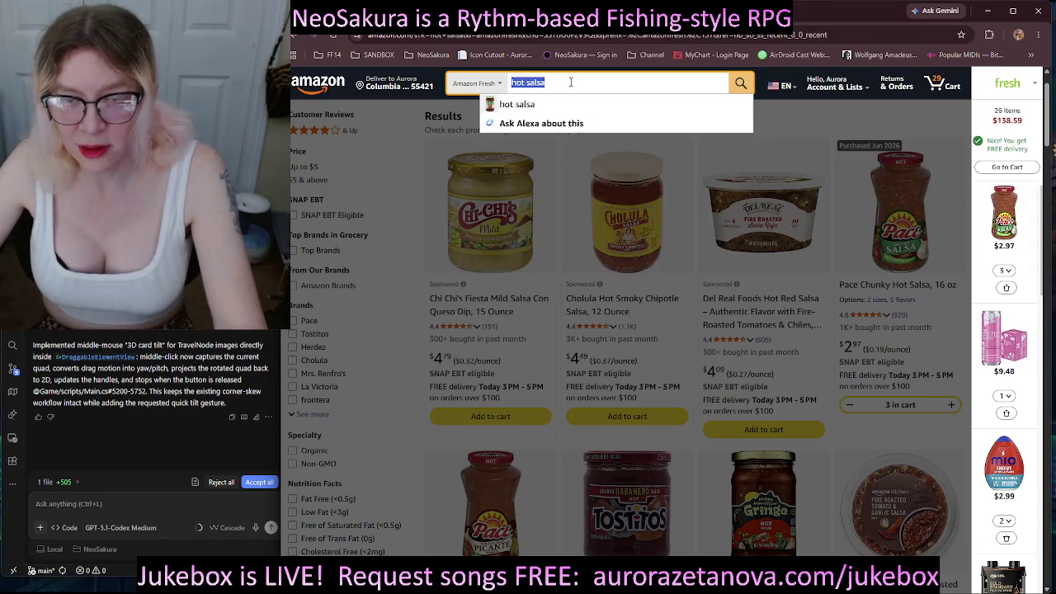
key("Return")
key("ctrl+a")
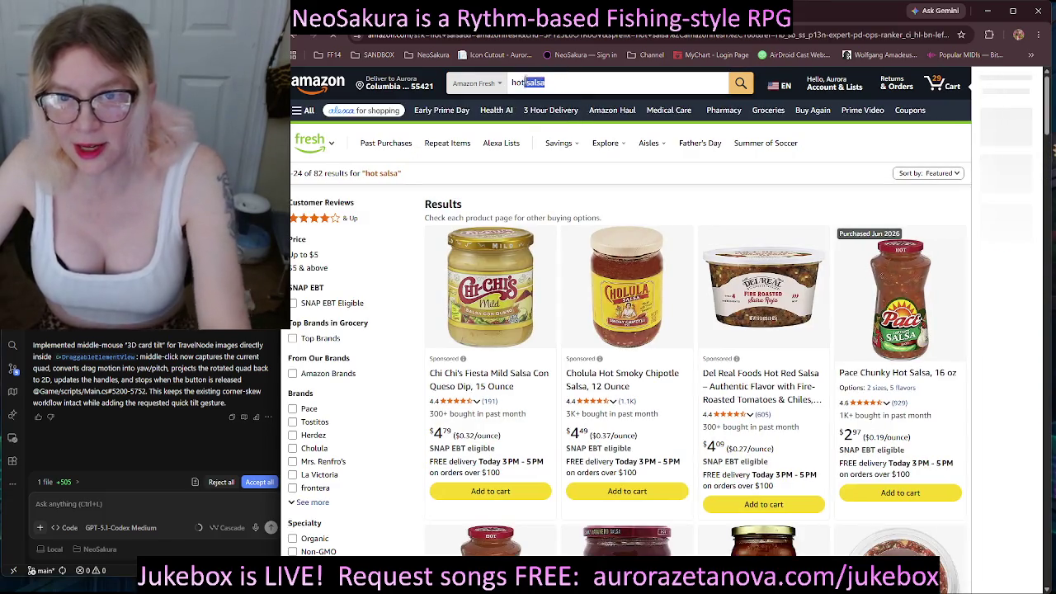
key("BackSpace")
type("hot salsa")
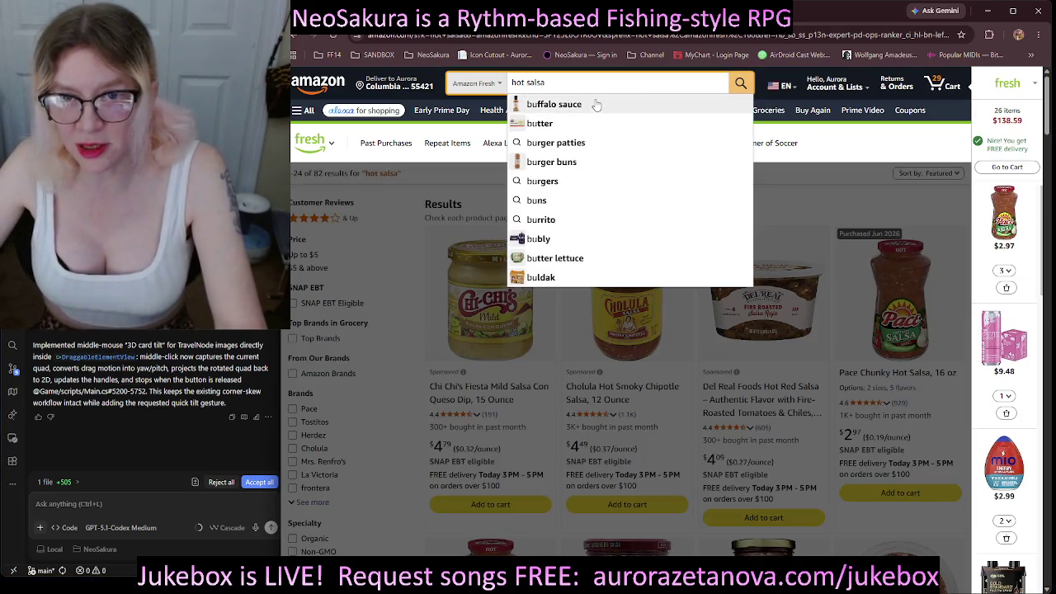
Search 'buffalo sauce' from past searches and add Frank's RedHot Buffalo Wings Sauce to the cart.
left_click(597, 104)
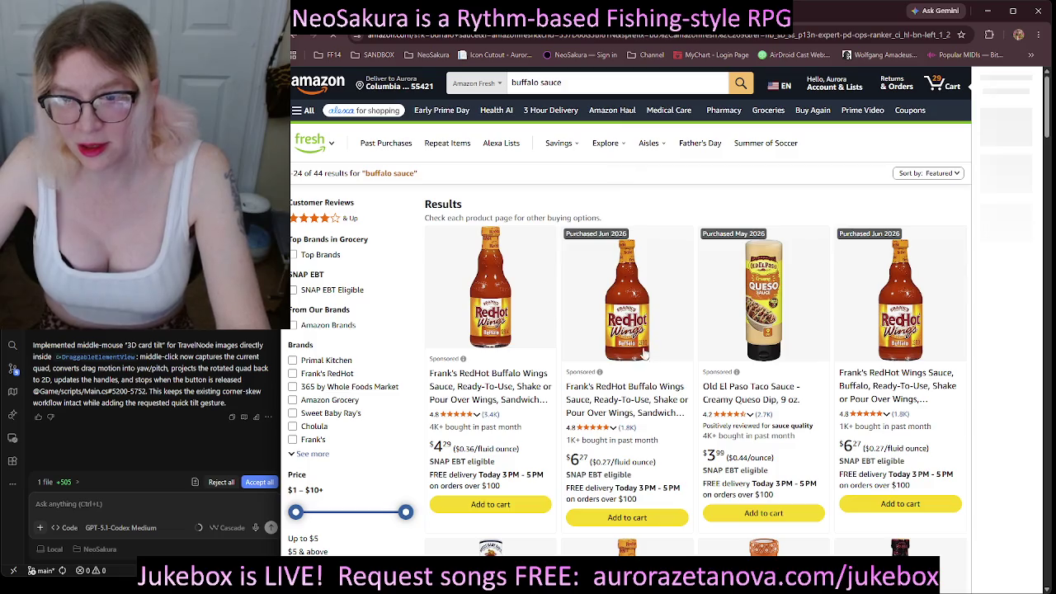
left_click(661, 519)
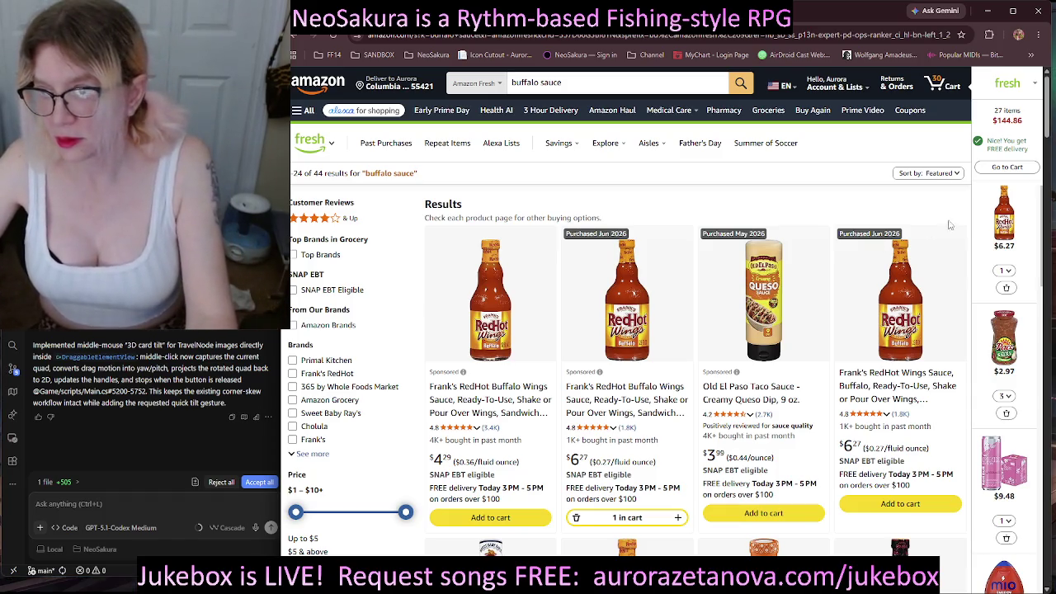
scroll(1050, 119, "down", 1)
scroll(1050, 120, "up", 1)
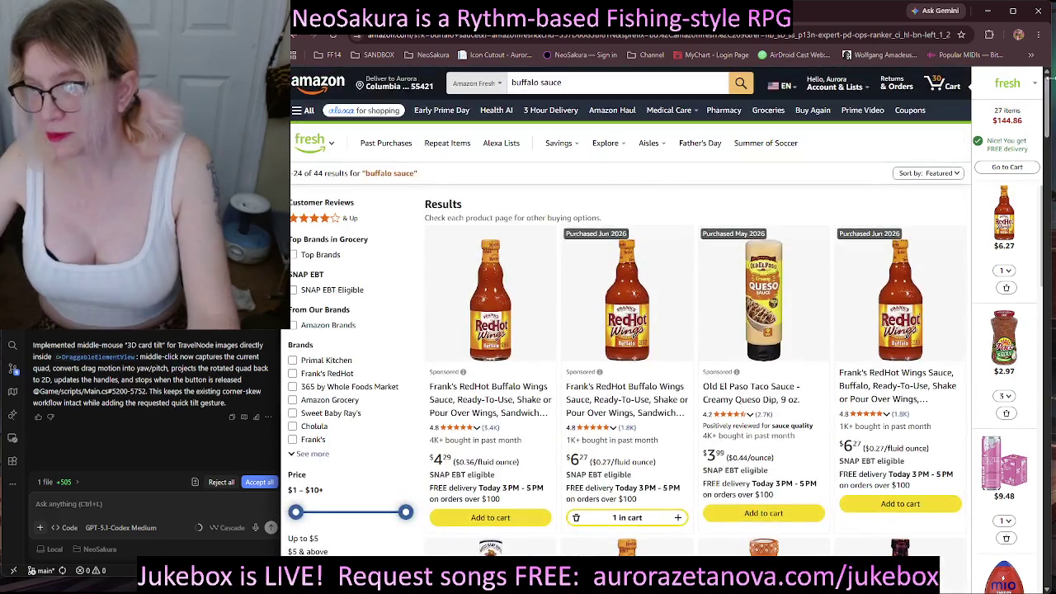
scroll(1046, 229, "down", 2)
left_click_drag(1046, 230, 1053, 554)
scroll(1004, 372, "up", 4)
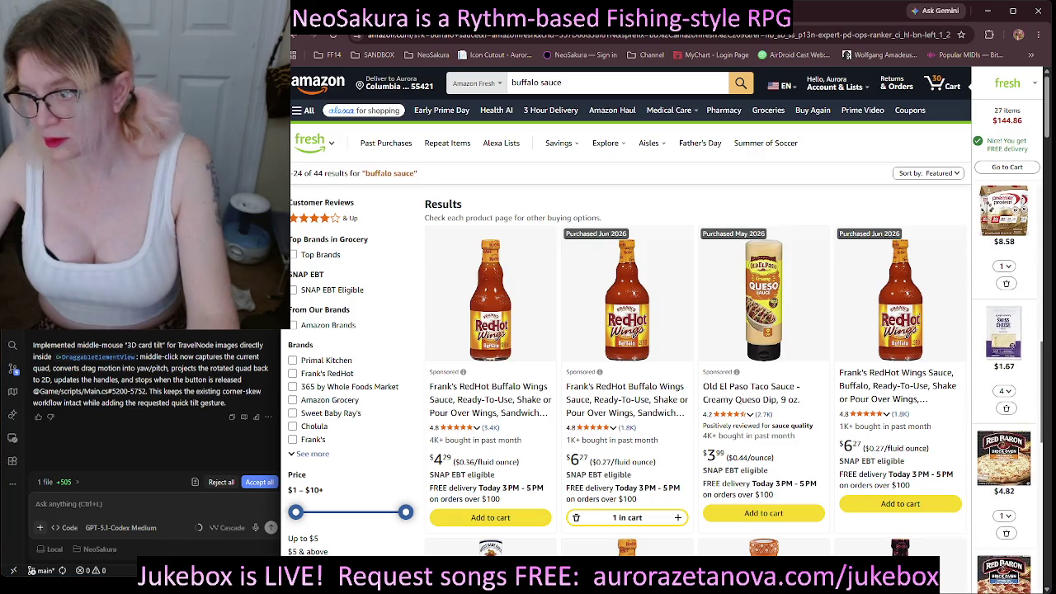
scroll(1004, 388, "up", 3)
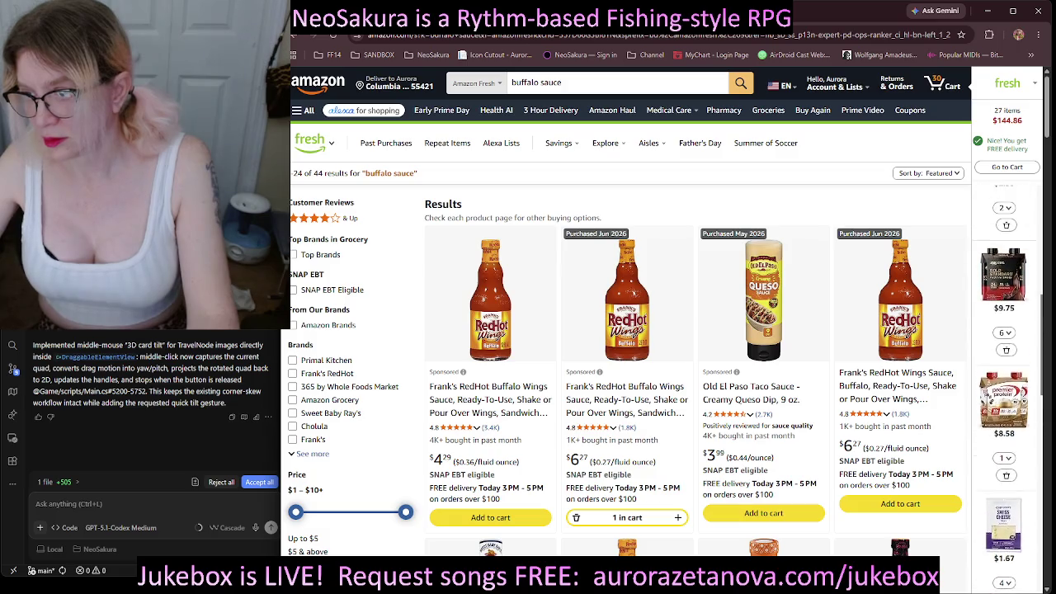
scroll(1005, 388, "up", 3)
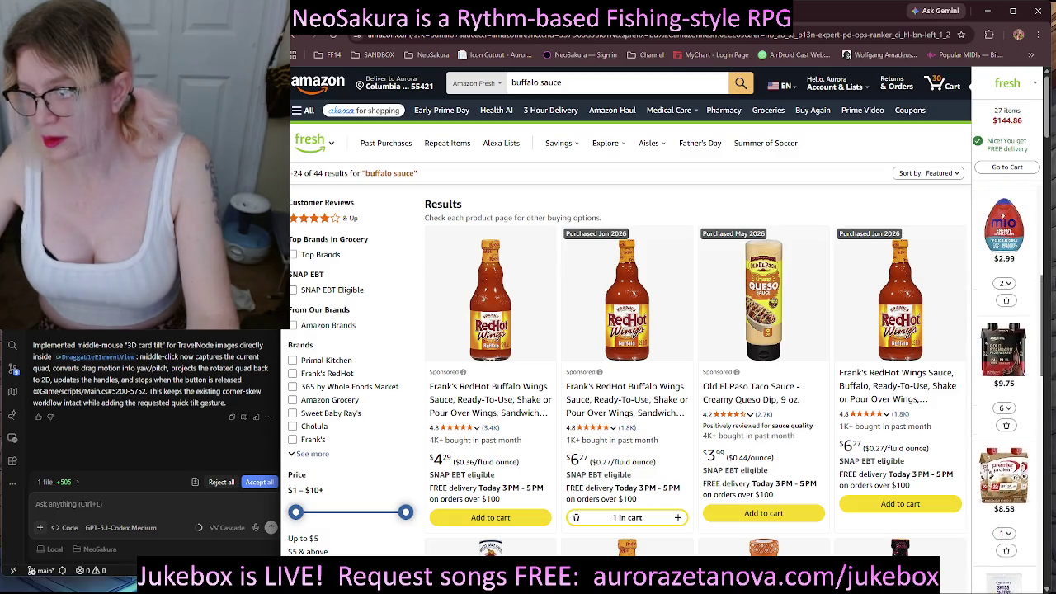
scroll(1007, 388, "up", 3)
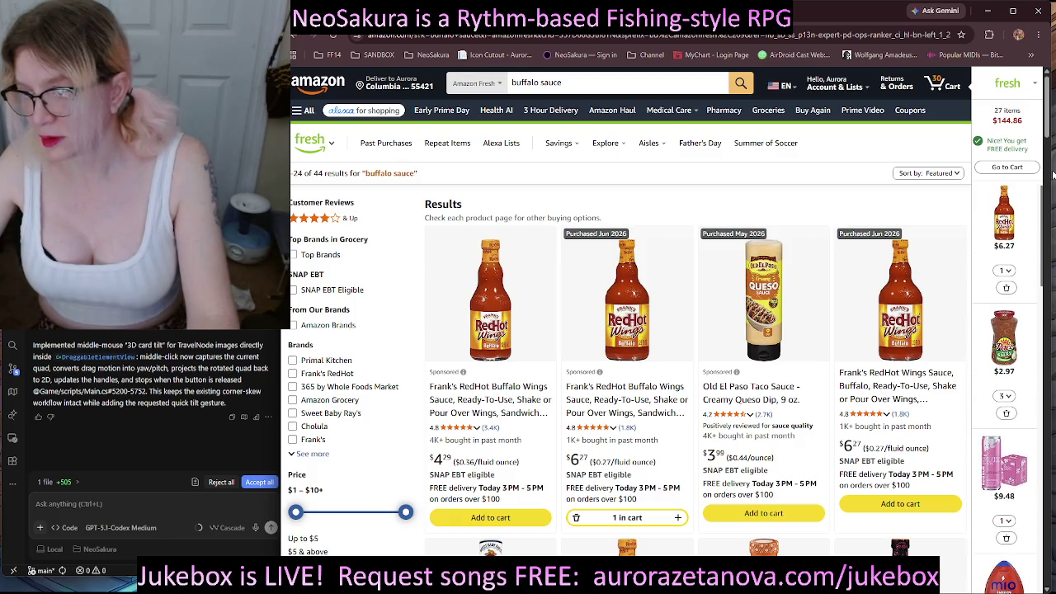
Check out the 27-item, $144.86 Fresh cart, declining the grocery subscription offer.
left_click(1002, 168)
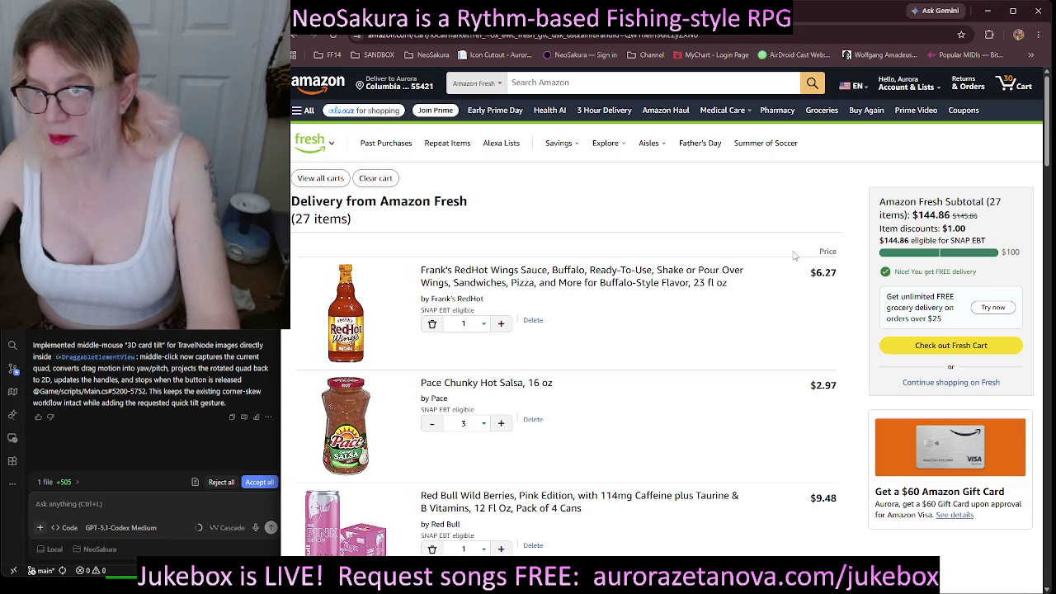
left_click(937, 350)
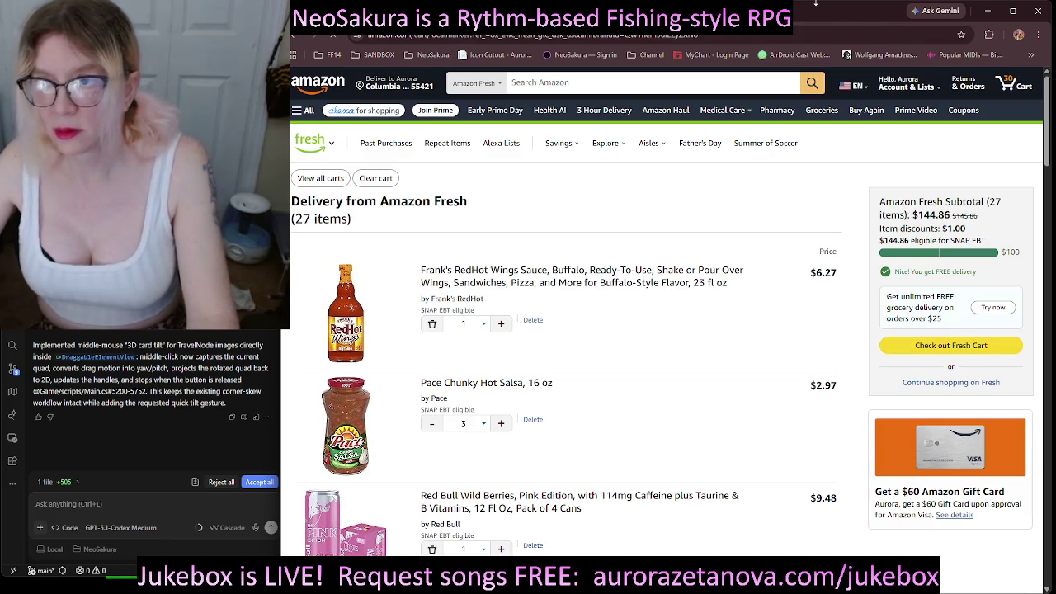
left_click(672, 428)
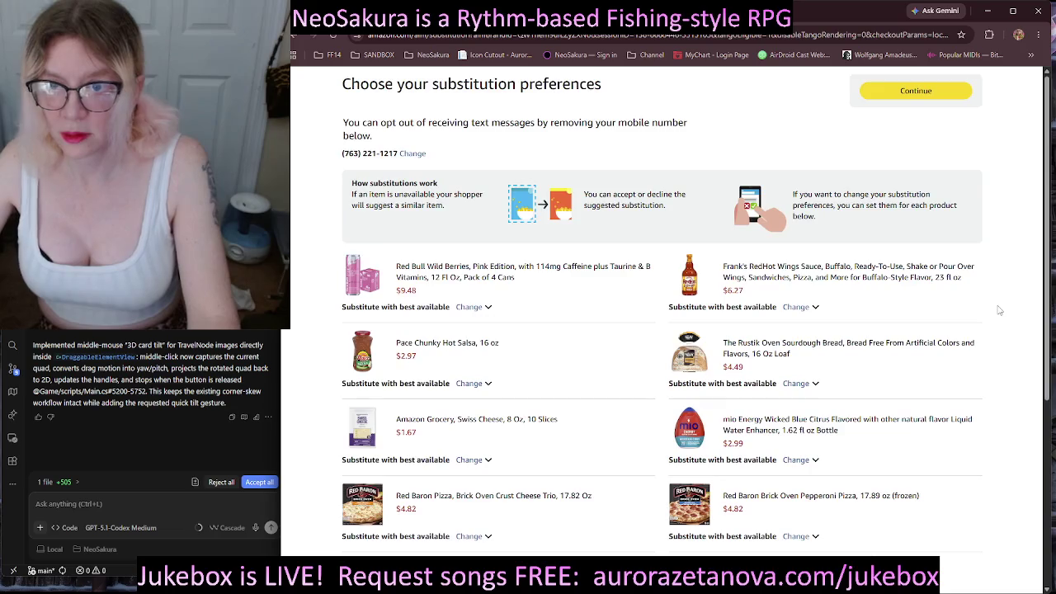
Keep every item's substitution set to best available and continue to secure checkout.
left_click(889, 90)
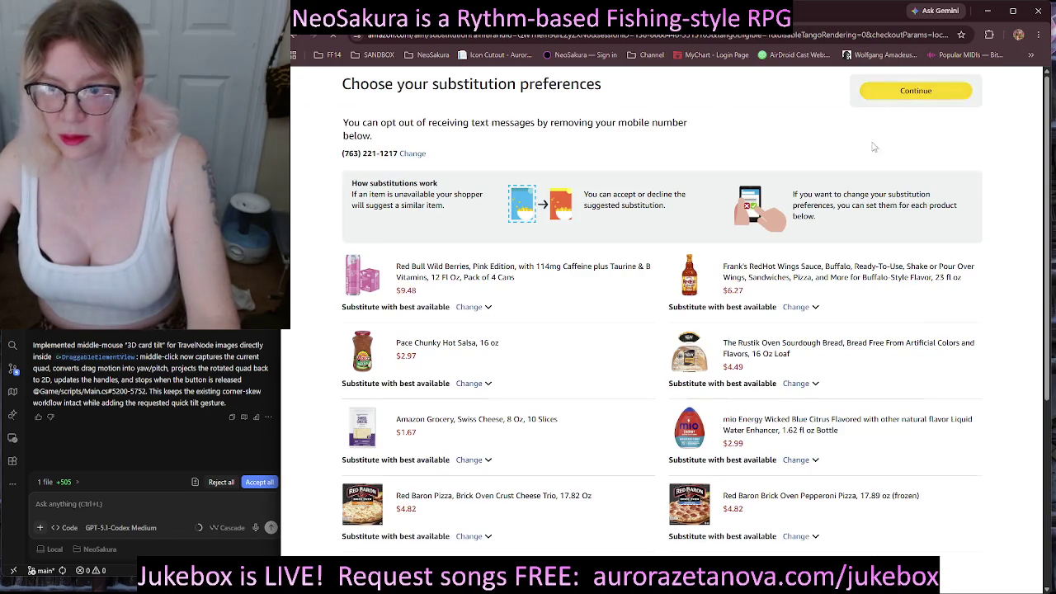
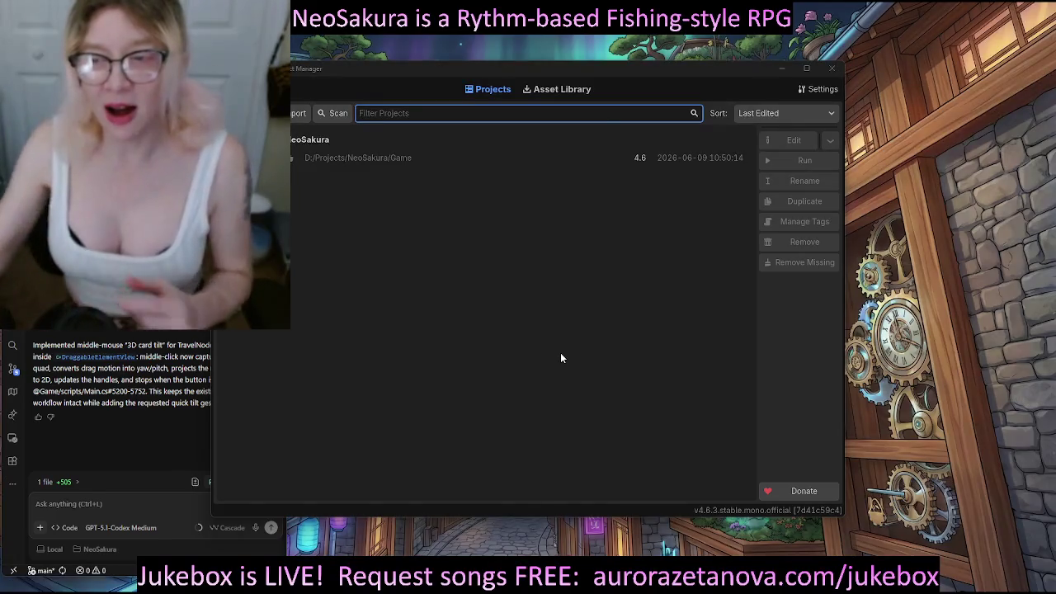
Move the Project Manager aside to reveal the NeoSakura editor behind it.
left_click(778, 68)
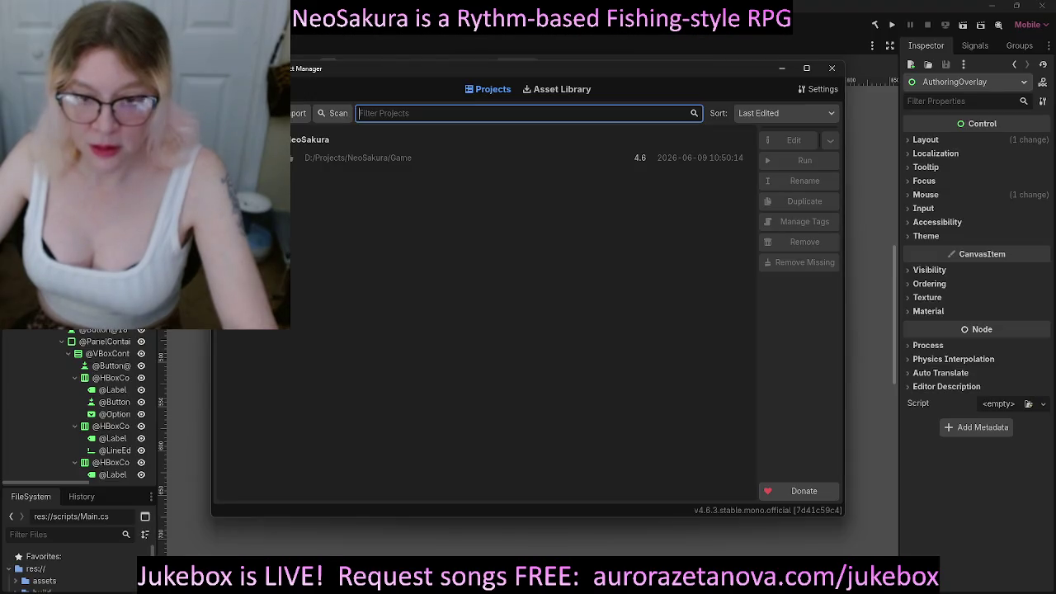
Close the Project Manager, build and run, dismiss the build error, and enlarge the problems list.
left_click(831, 67)
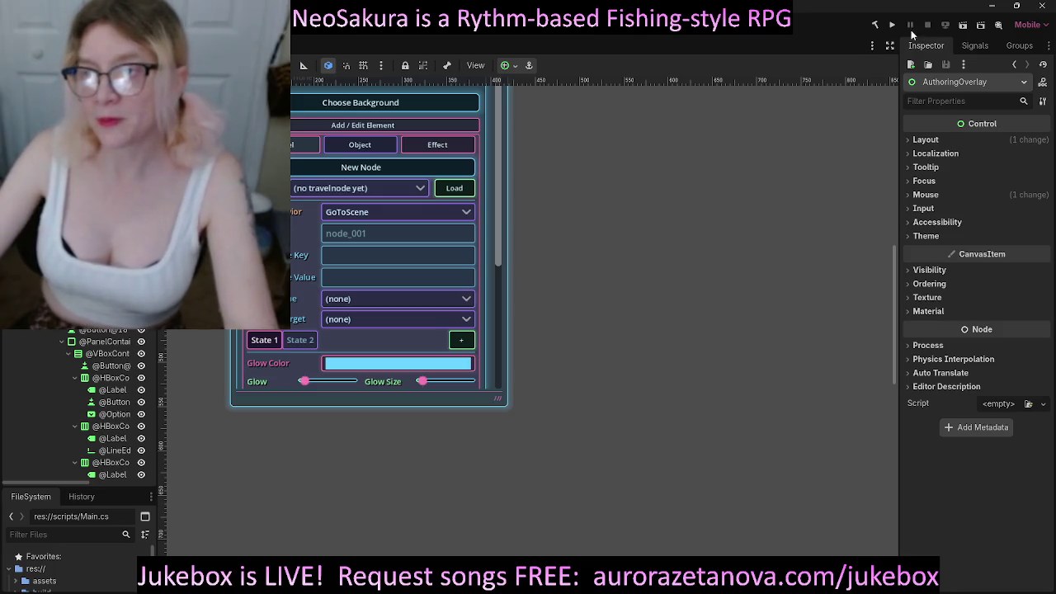
left_click(892, 28)
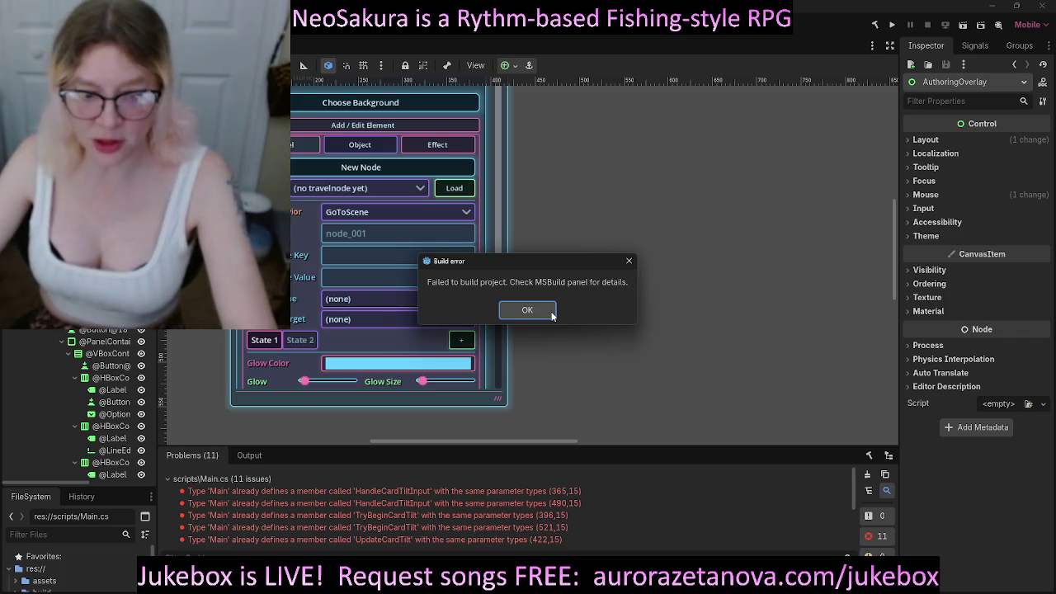
left_click(551, 311)
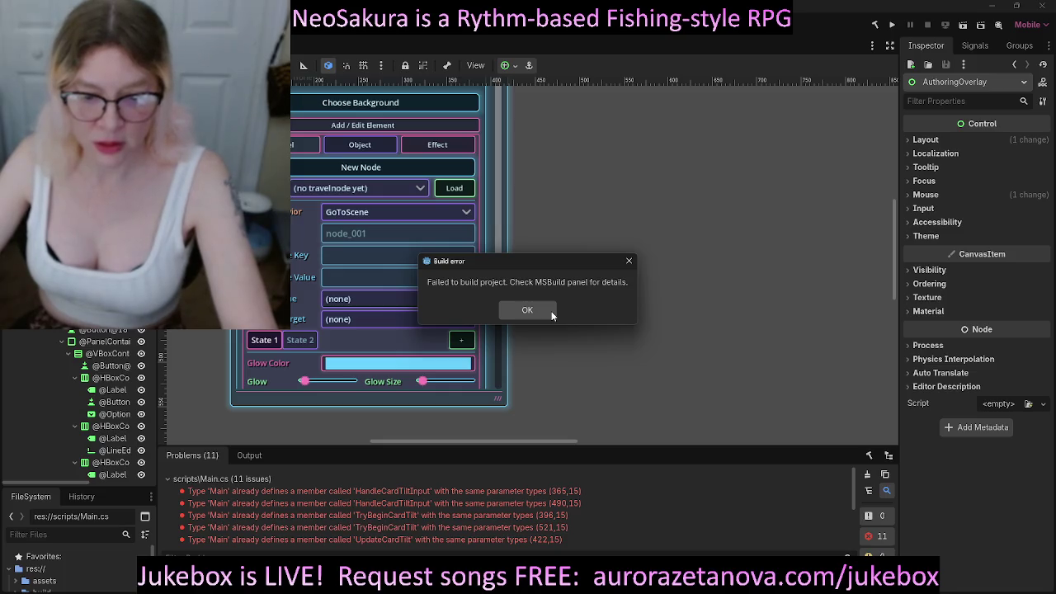
left_click(552, 311)
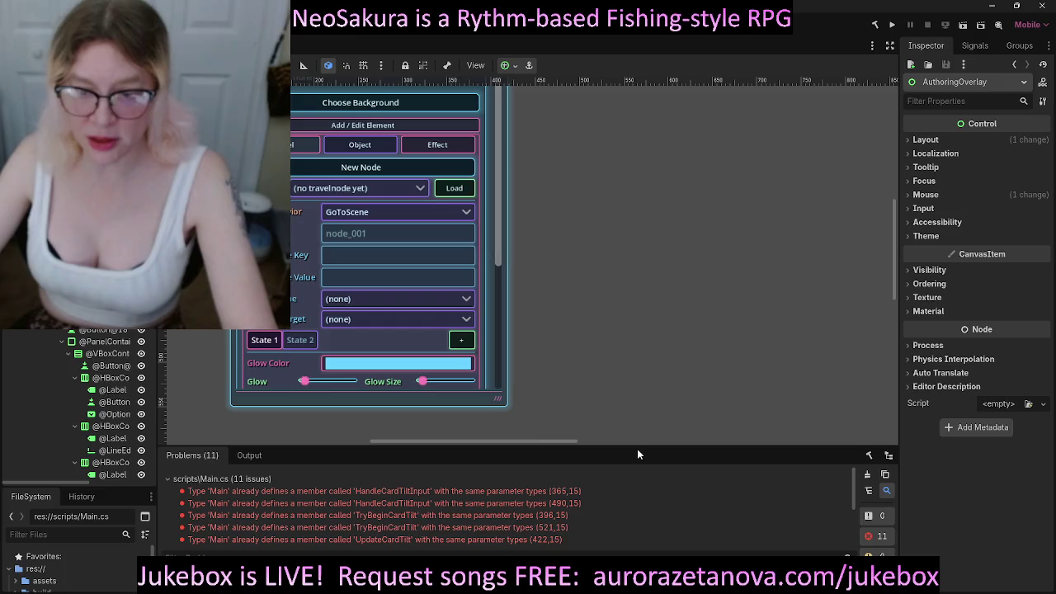
mouse_move(637, 449)
left_mouse_down()
mouse_move(652, 350)
mouse_move(644, 280)
mouse_move(640, 290)
left_mouse_up()
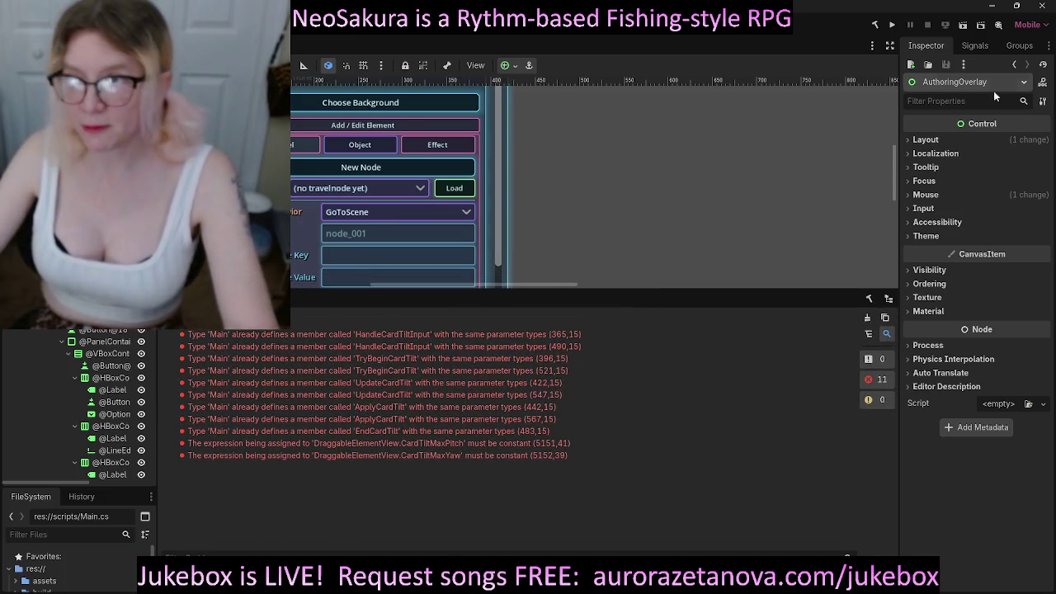
Inspect the CardTiltMaxYaw and HandleCardTiltInput errors in the problems list.
left_click(576, 456)
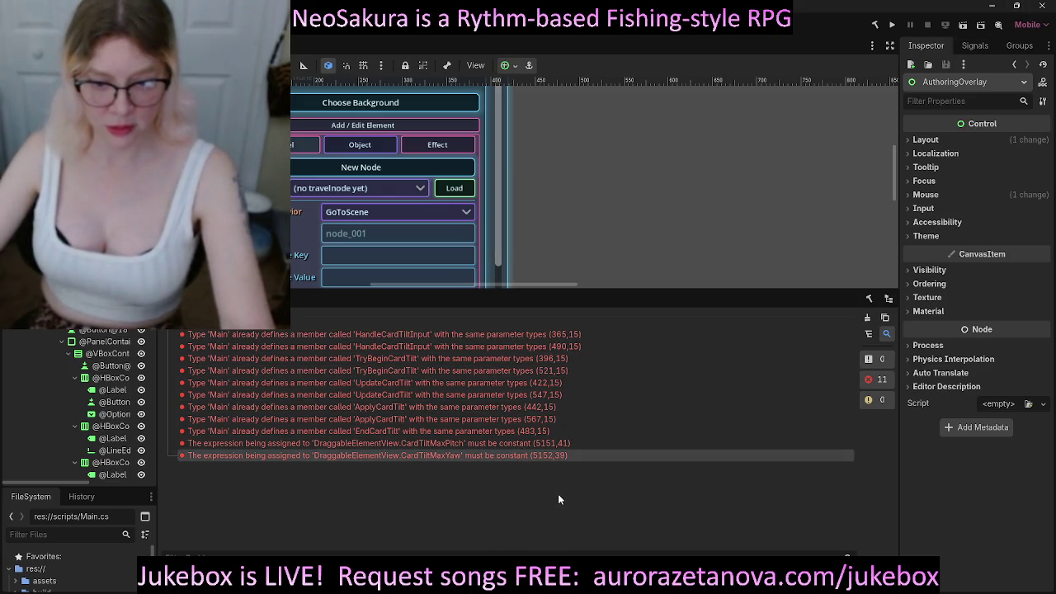
left_click(398, 337)
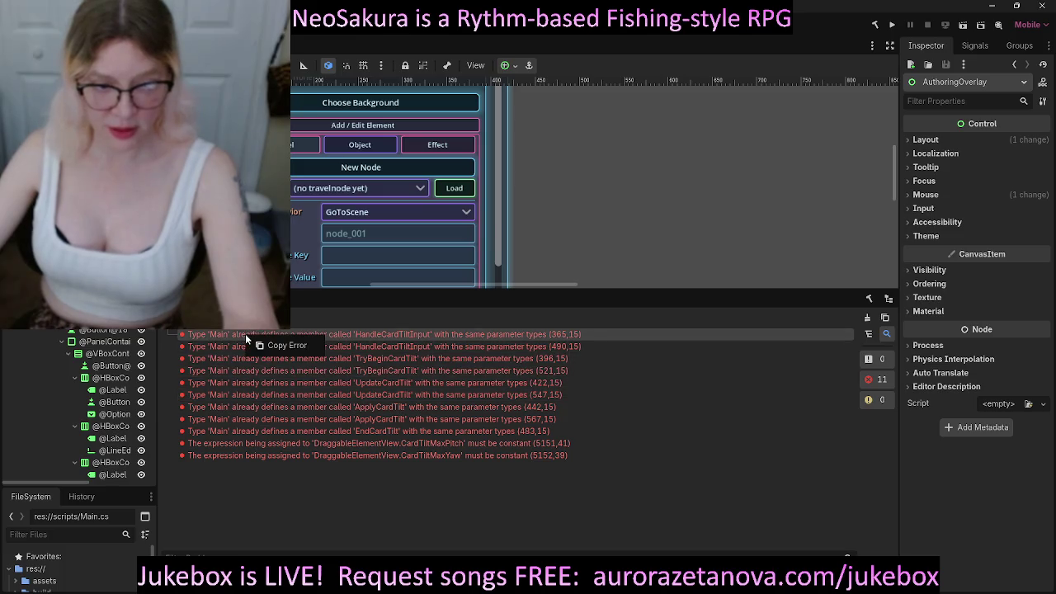
left_click(255, 455)
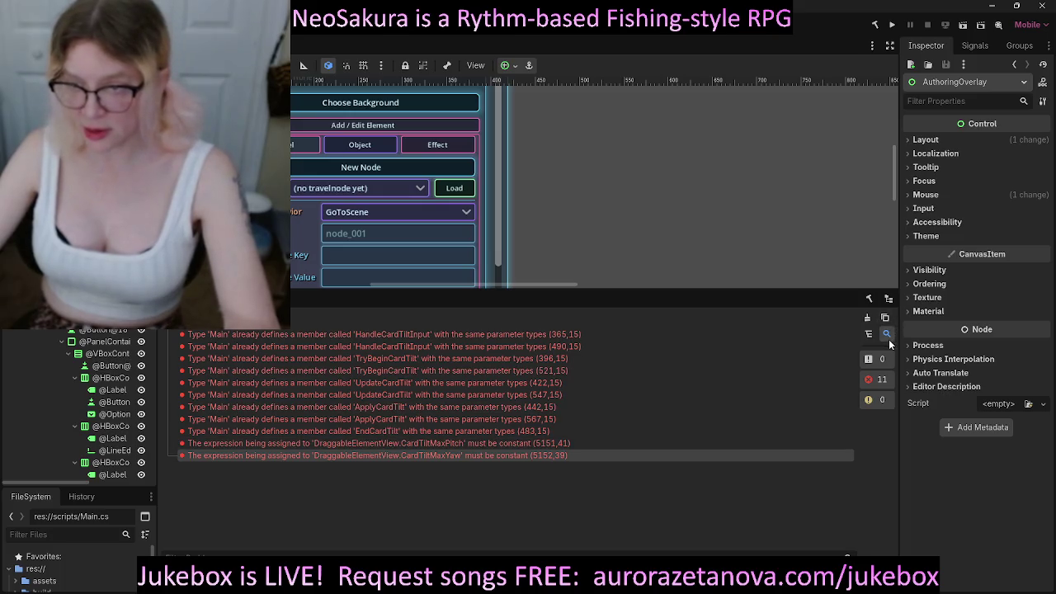
left_click(884, 381)
left_click(883, 381)
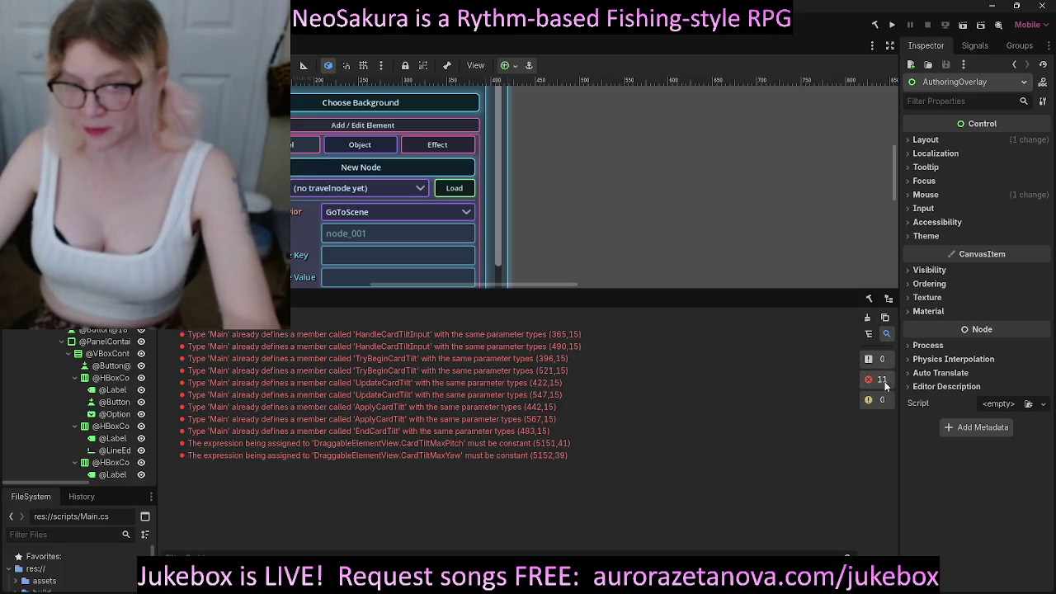
Copy the CardTiltMaxPitch error text from the problems list.
right_click(771, 384)
left_click(667, 472)
left_click(555, 456)
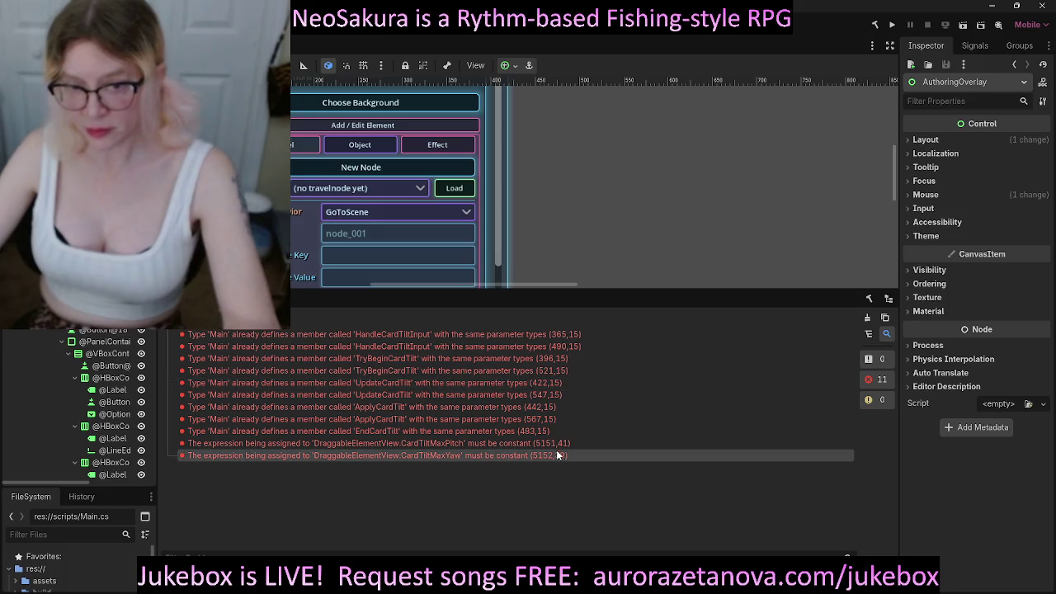
right_click(555, 456)
left_click(596, 464)
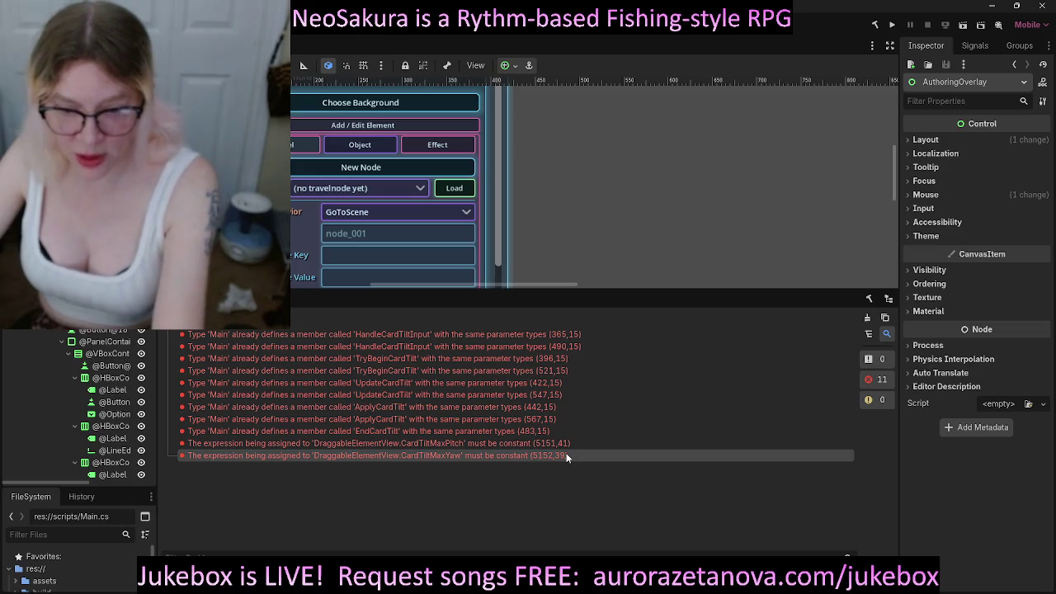
right_click(235, 446)
left_click(264, 453)
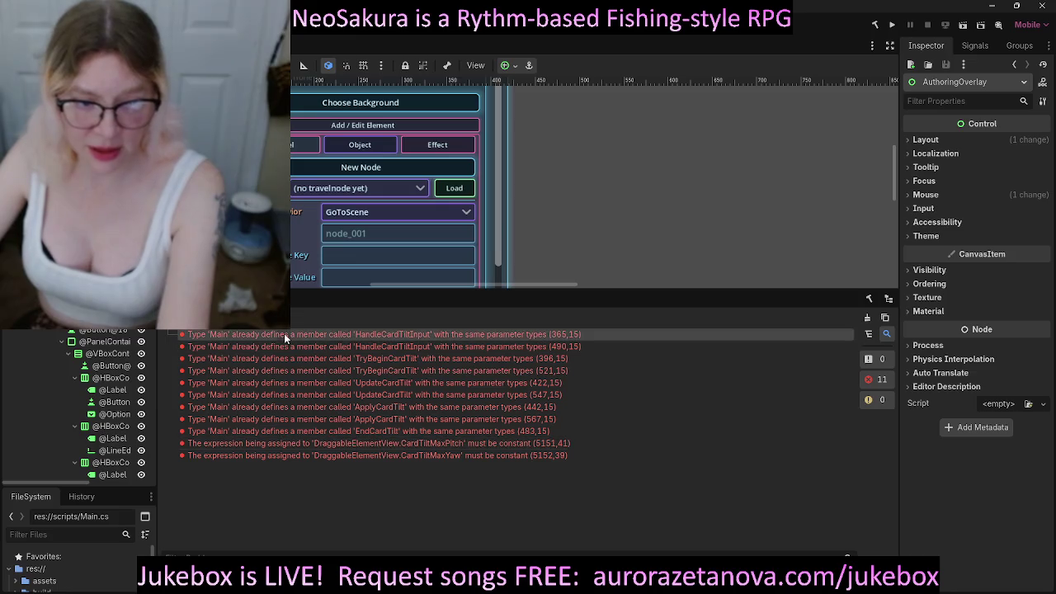
mouse_move(281, 342)
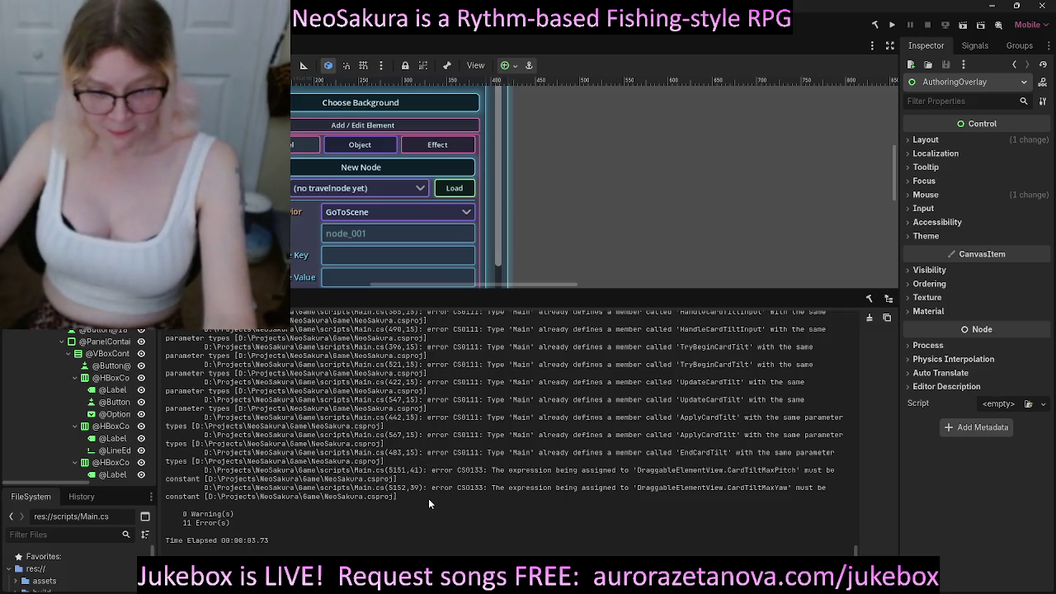
Select the build log's error lines from HandleCardTiltInput through the CardTiltMaxYaw constant error.
scroll(436, 487, "up", 3)
scroll(436, 495, "up", 10)
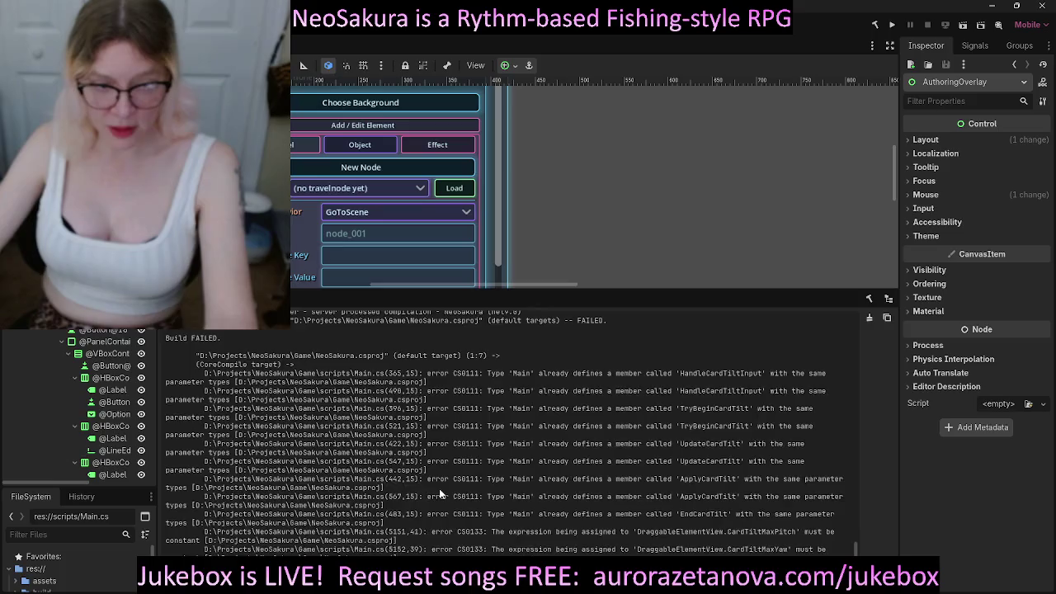
scroll(442, 493, "up", 10)
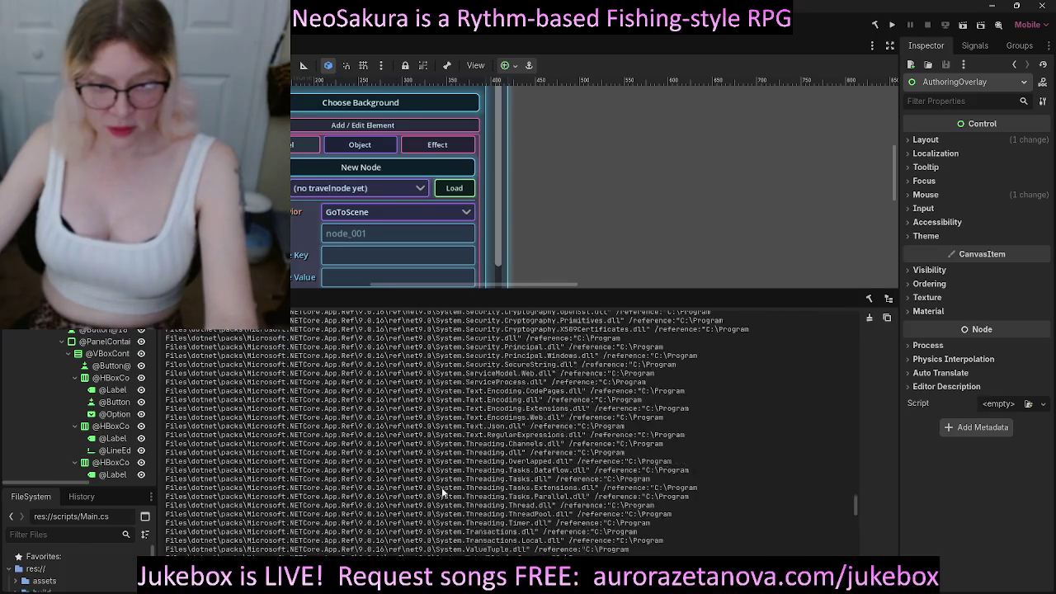
scroll(453, 496, "up", 5)
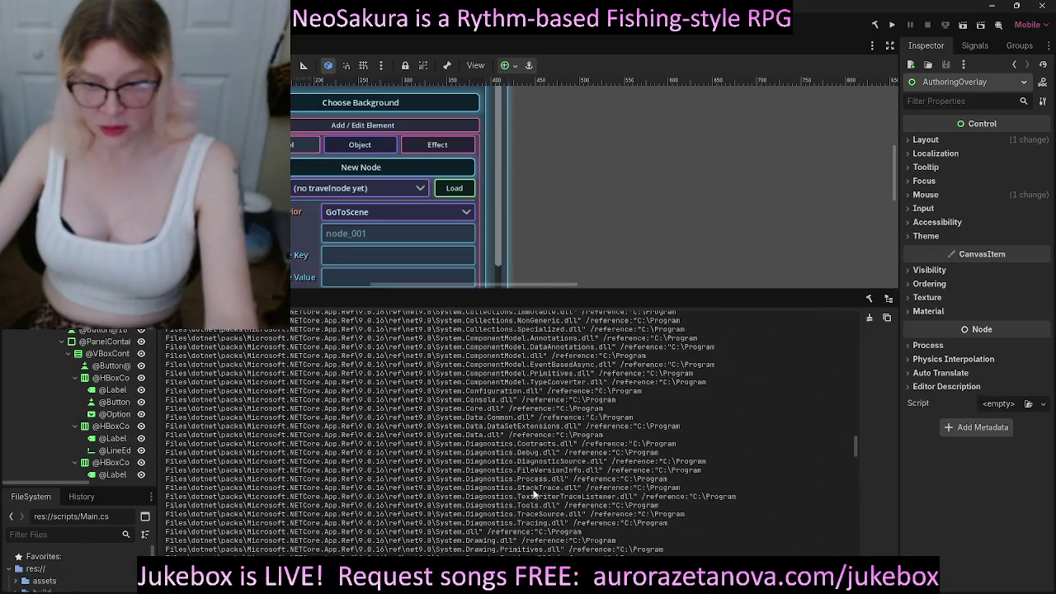
mouse_move(857, 445)
left_mouse_down()
mouse_move(874, 323)
mouse_move(865, 542)
left_mouse_up()
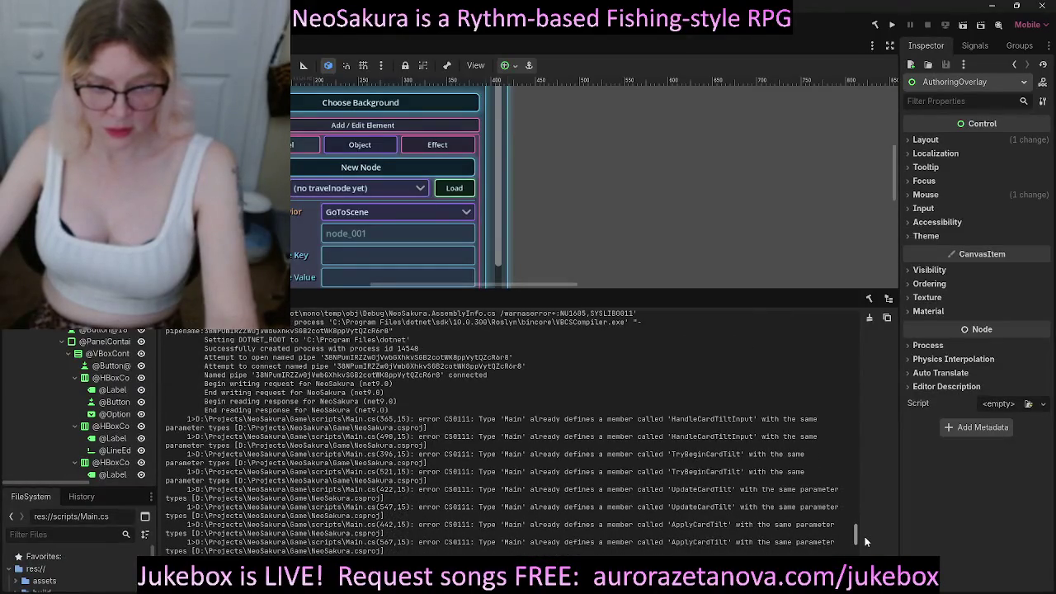
left_click_drag(865, 537, 866, 538)
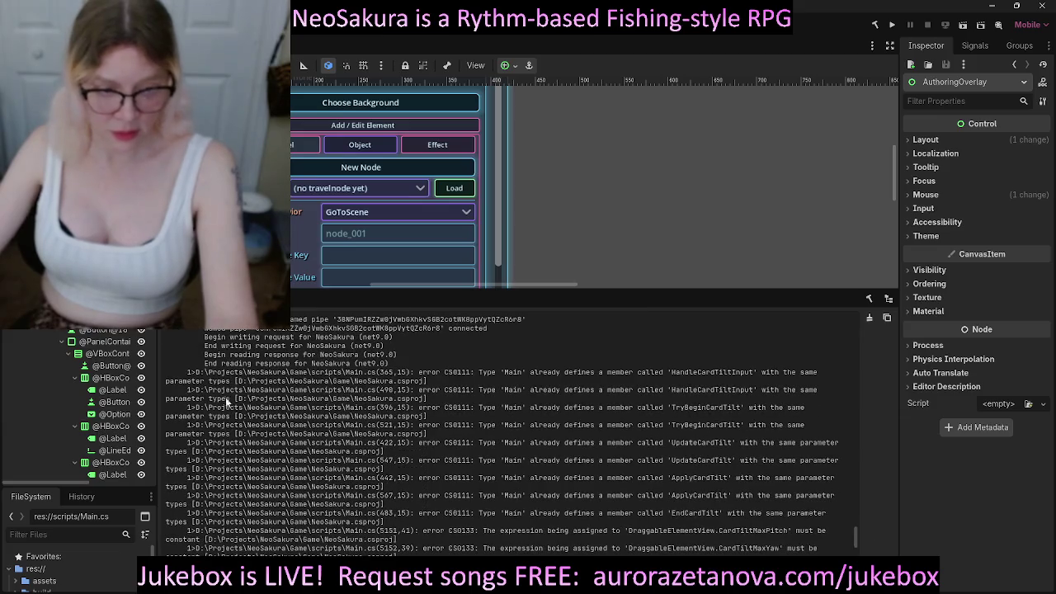
mouse_move(188, 373)
left_mouse_down()
mouse_move(276, 427)
mouse_move(332, 487)
left_mouse_up()
scroll(476, 467, "down", 5)
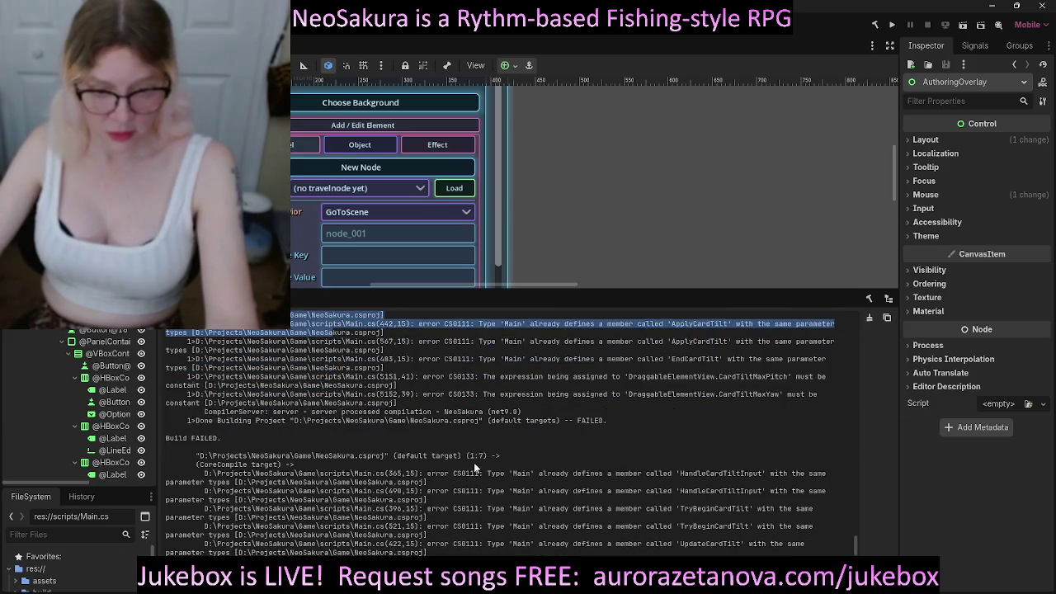
left_click(230, 443)
mouse_move(222, 439)
left_mouse_down()
mouse_move(185, 273)
mouse_move(153, 366)
left_mouse_up()
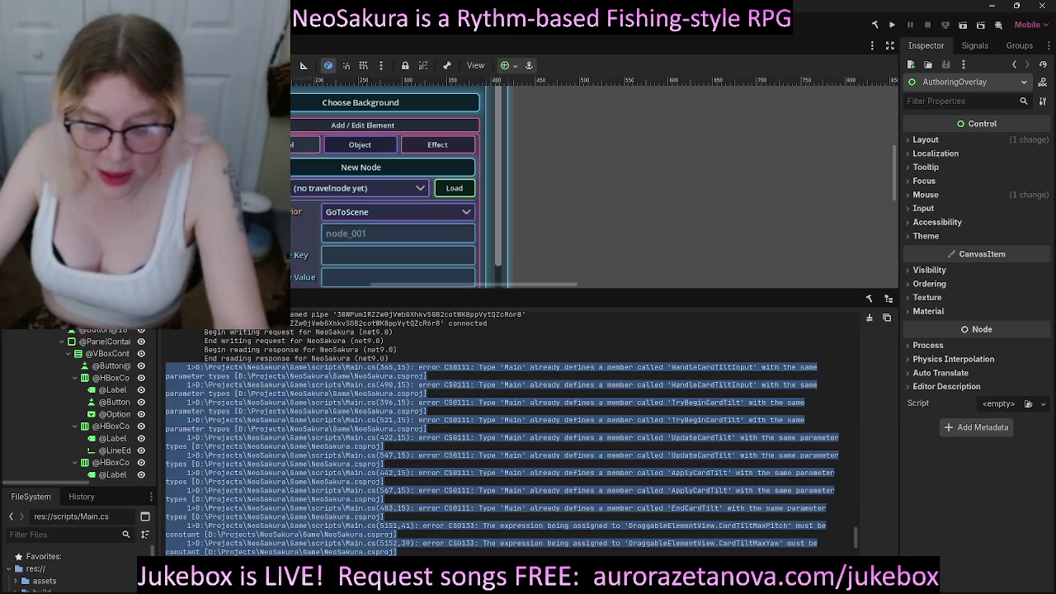
Send the copied build errors to Windsurf's Cascade chat, then launch Google Gemini.
key("alt+Tab")
left_click(85, 504)
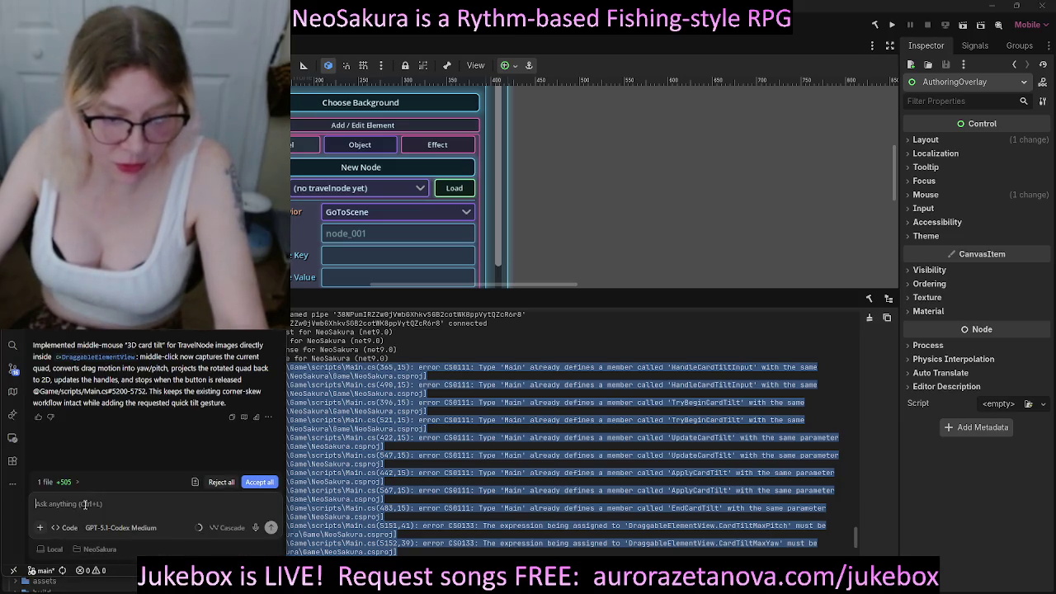
key("ctrl+v")
key("Return")
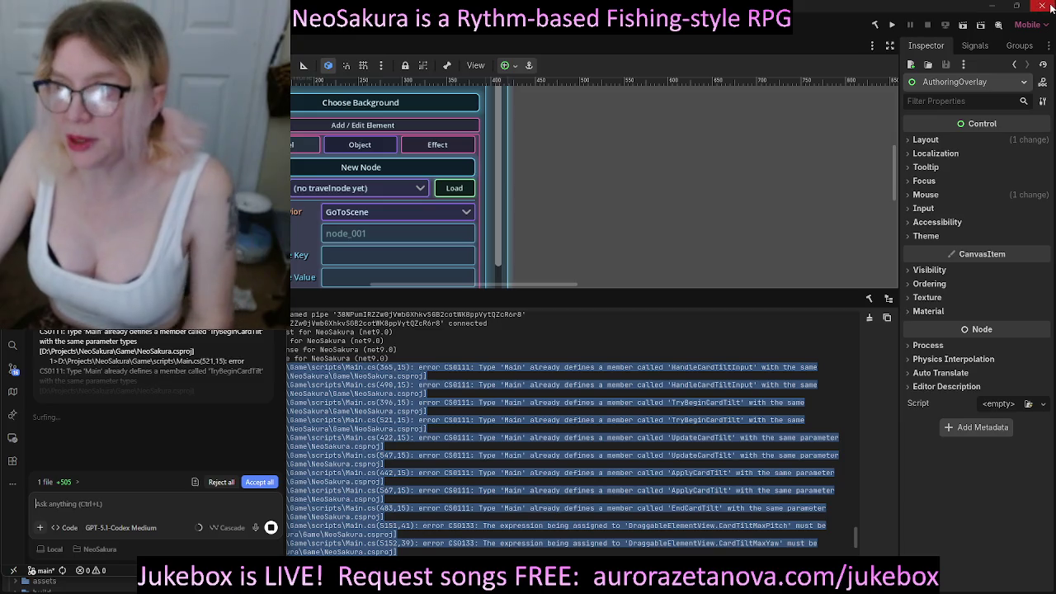
left_click(721, 265)
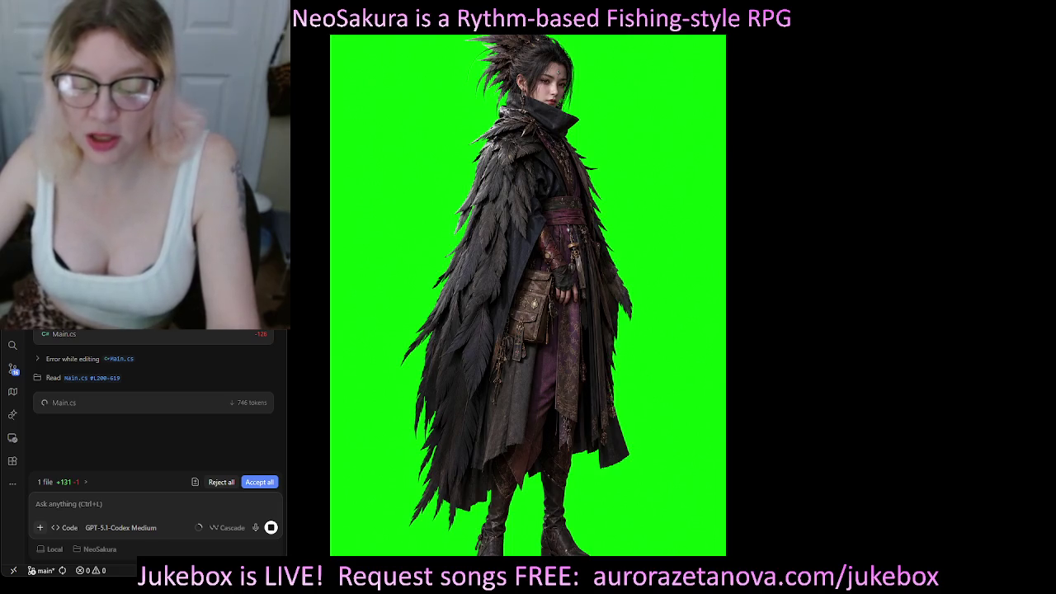
key("alt+space")
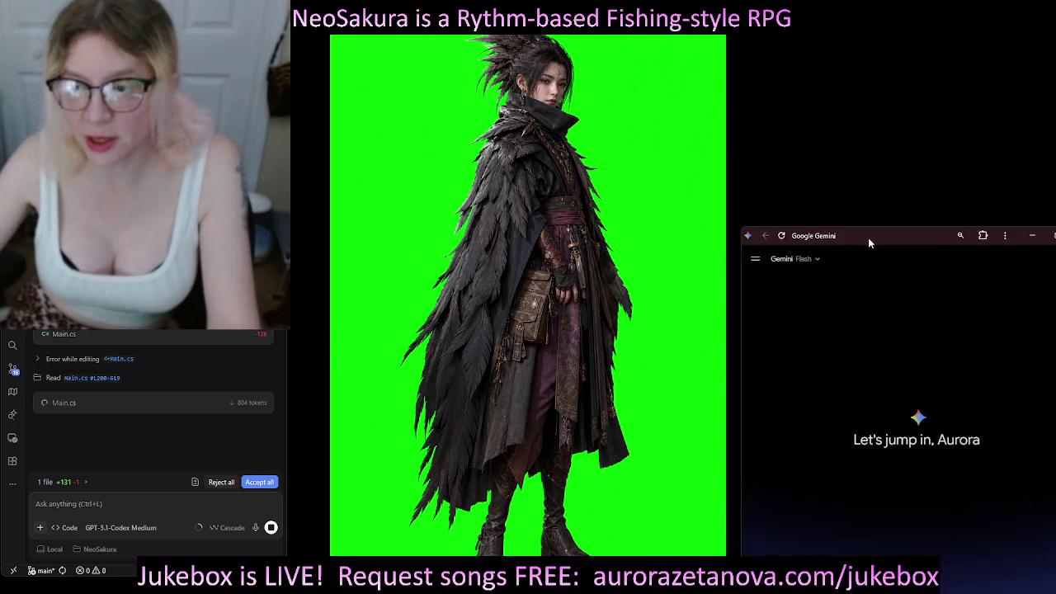
Move the Gemini window, resize it to full height, then close it.
left_click_drag(845, 65, 807, 37)
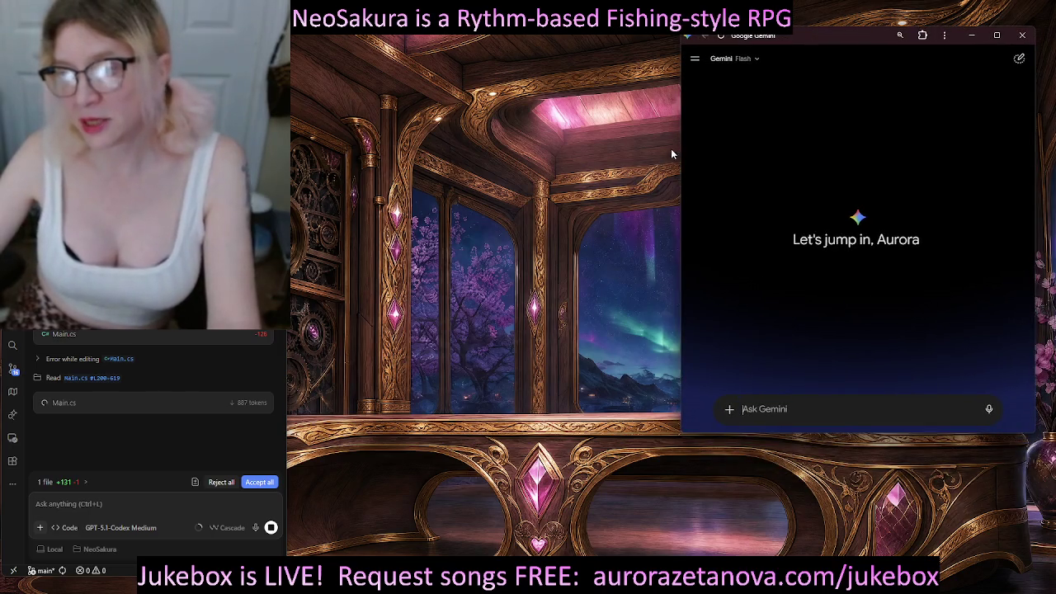
left_click_drag(678, 150, 759, 157)
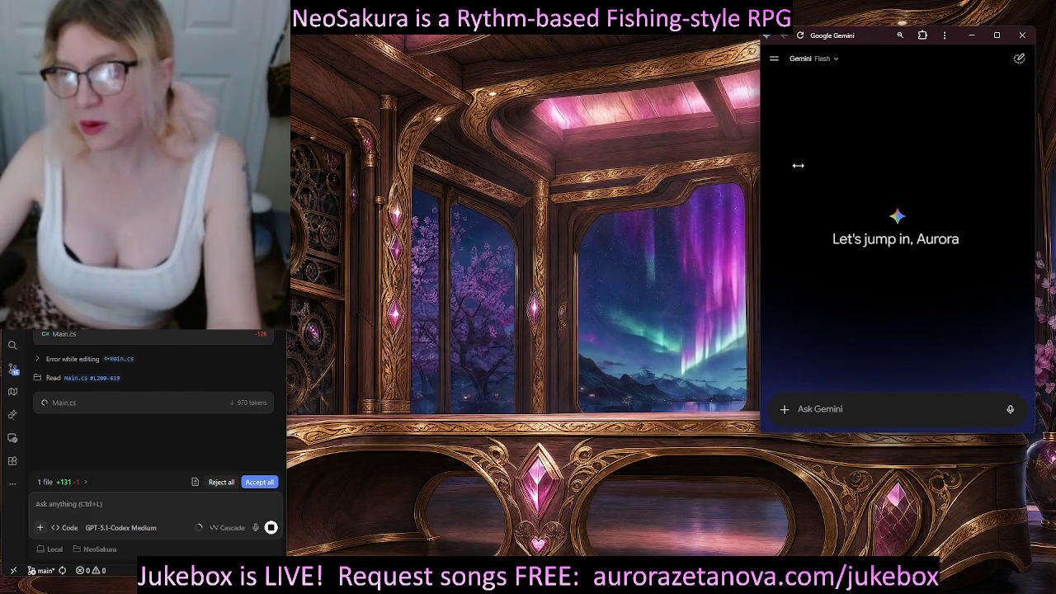
mouse_move(872, 32)
left_mouse_down()
mouse_move(878, 5)
mouse_move(890, 17)
left_mouse_up()
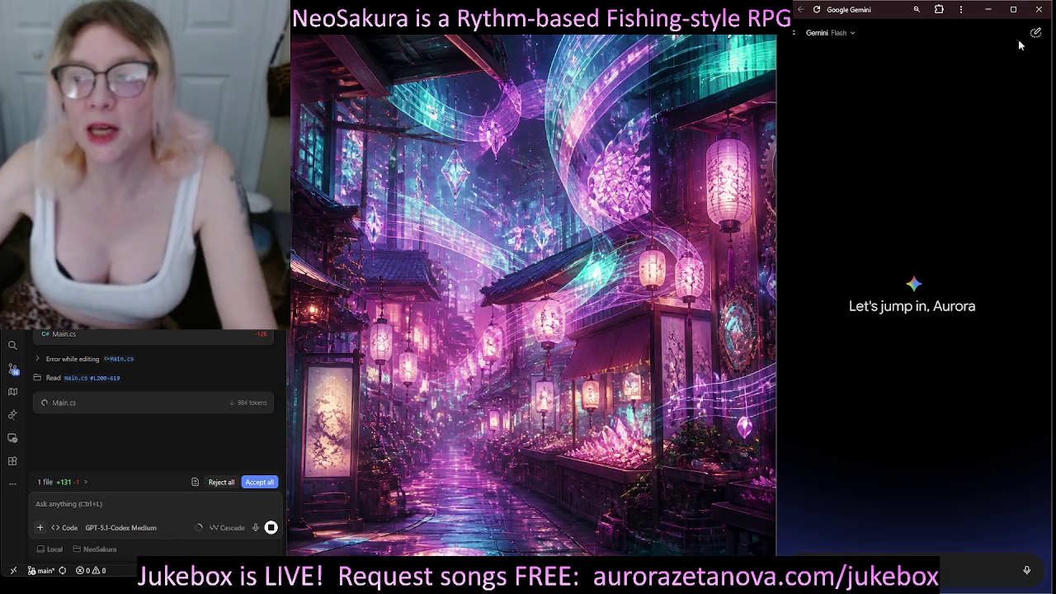
left_click(1040, 10)
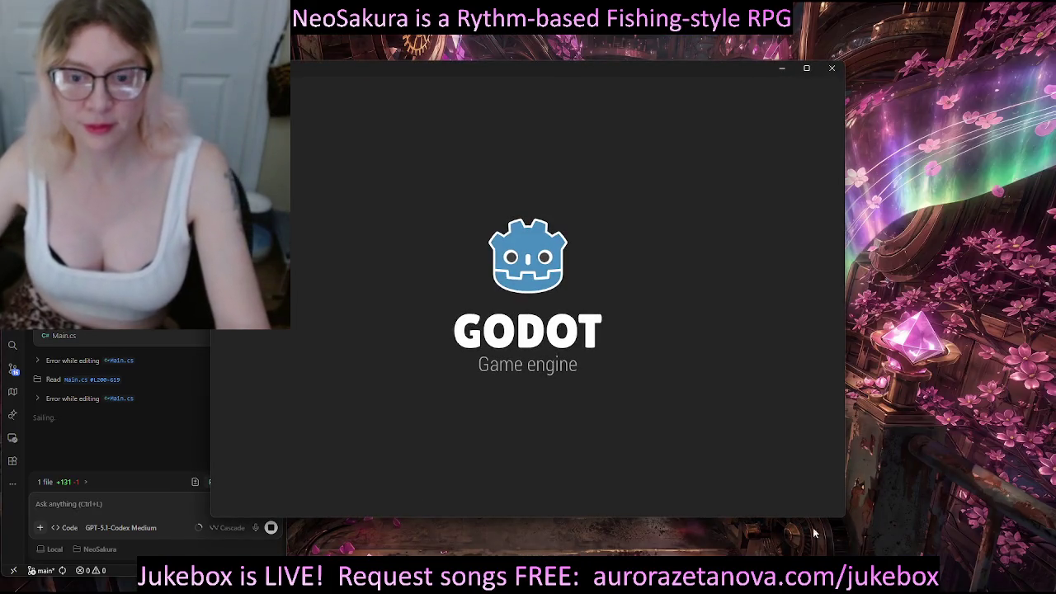
Open the NeoSakura project from the Project Manager into the editor.
double_click(393, 141)
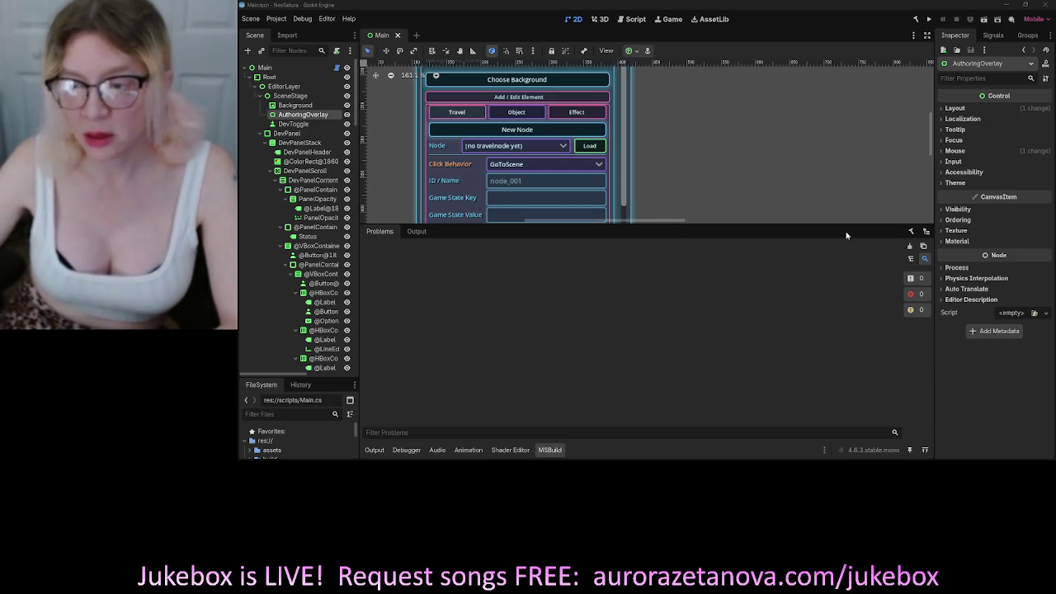
Enlarge the 2D viewport down to the Glow Size settings, then rebuild the game.
left_click_drag(842, 228, 836, 361)
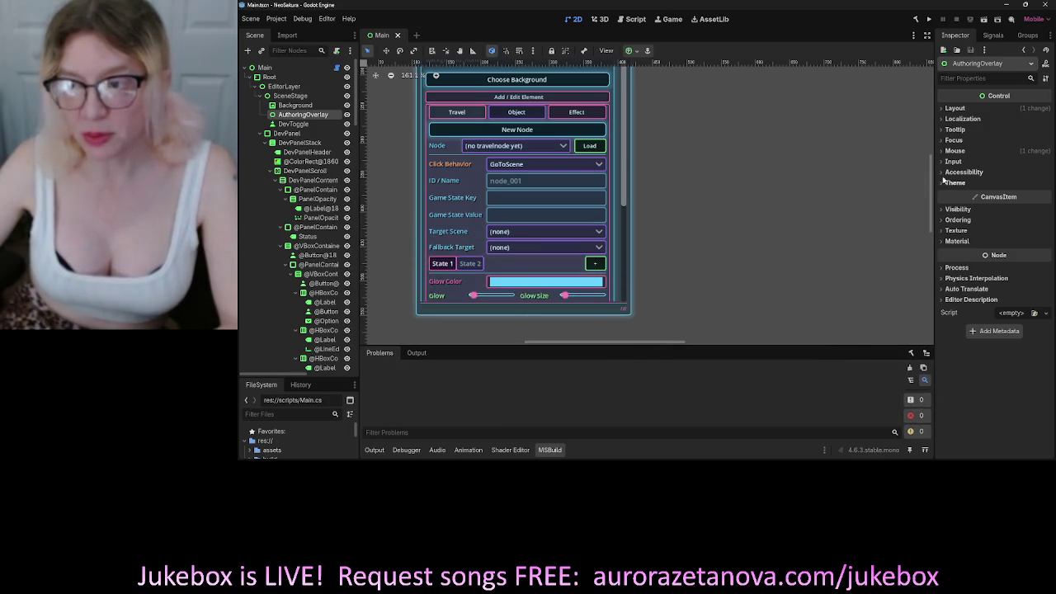
left_click_drag(933, 206, 925, 118)
left_click(929, 20)
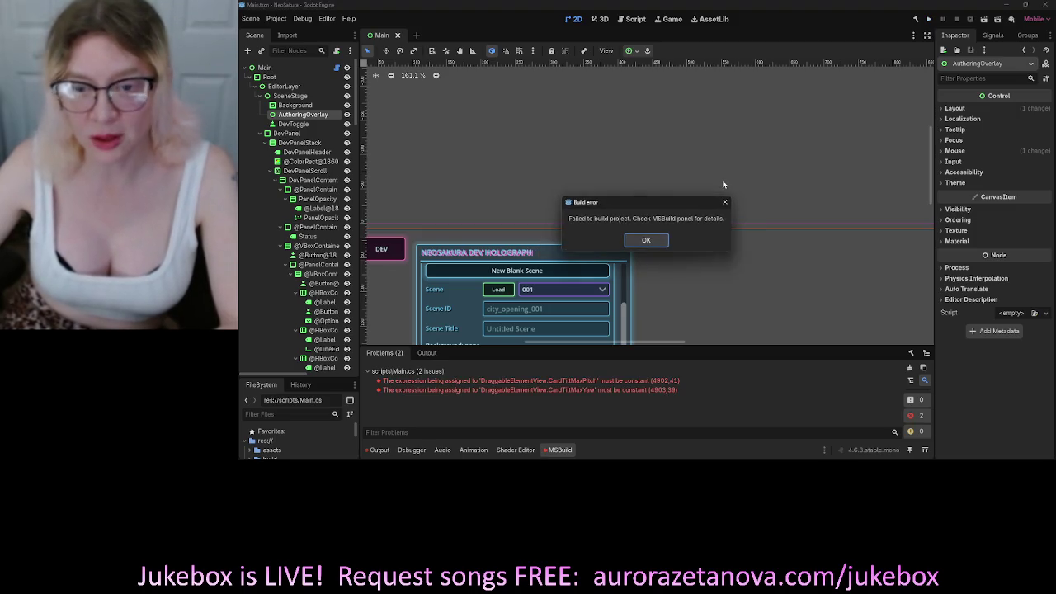
Dismiss the build failure and switch to Windsurf's Cascade agent.
left_click(646, 241)
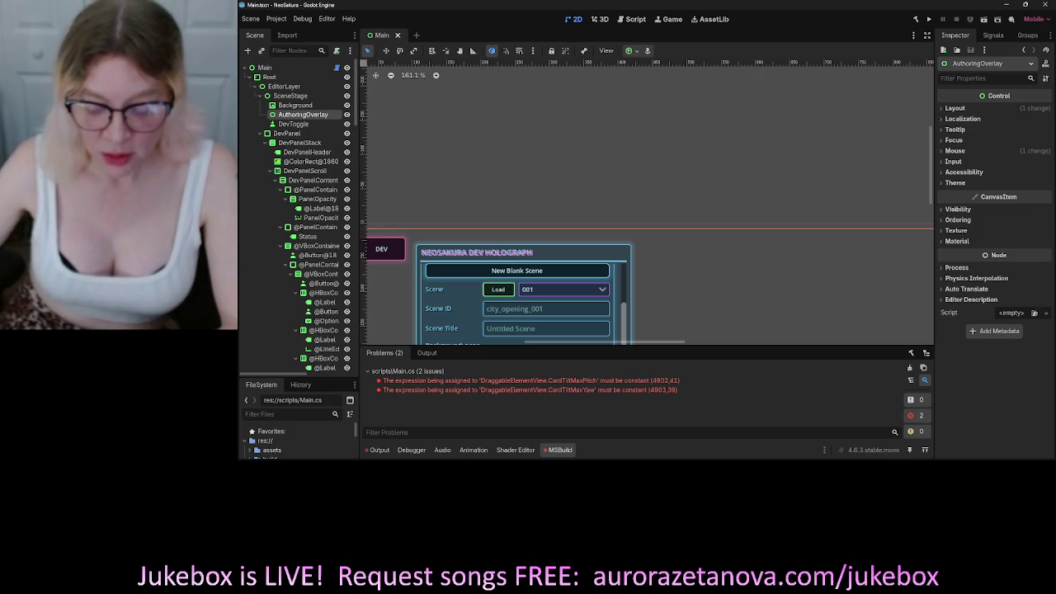
key("alt+Tab")
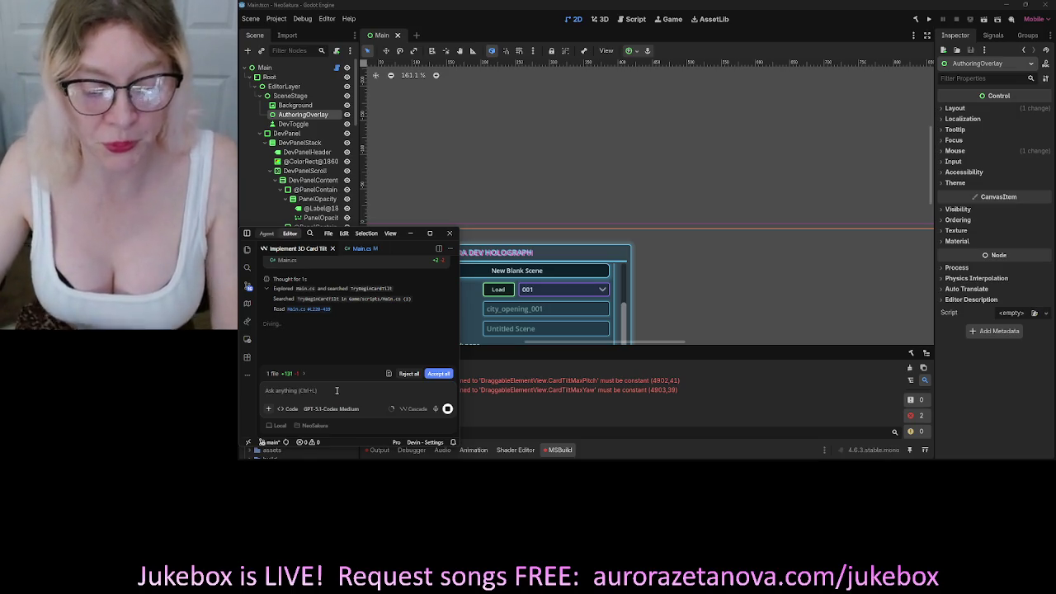
left_click(337, 391)
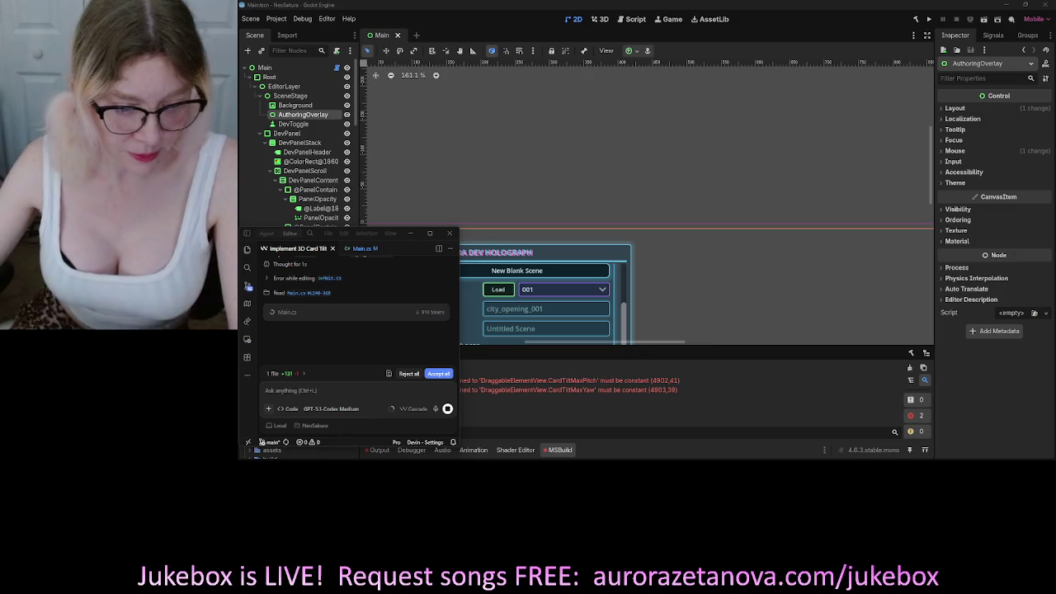
left_click(341, 393)
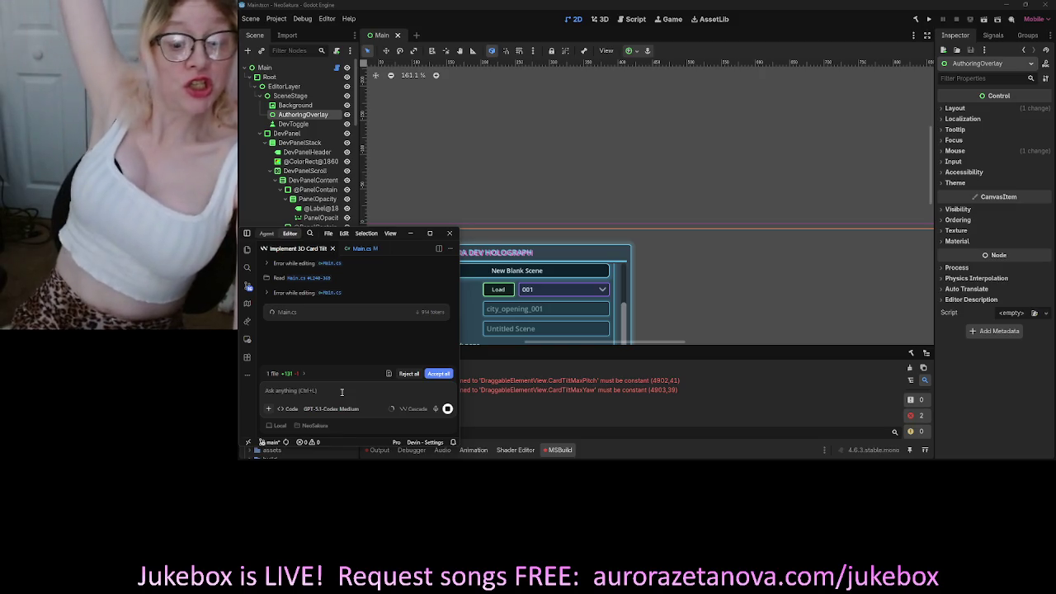
Focus the Cascade chat input while the agent finishes the 3D Card Tilt task.
left_click(342, 392)
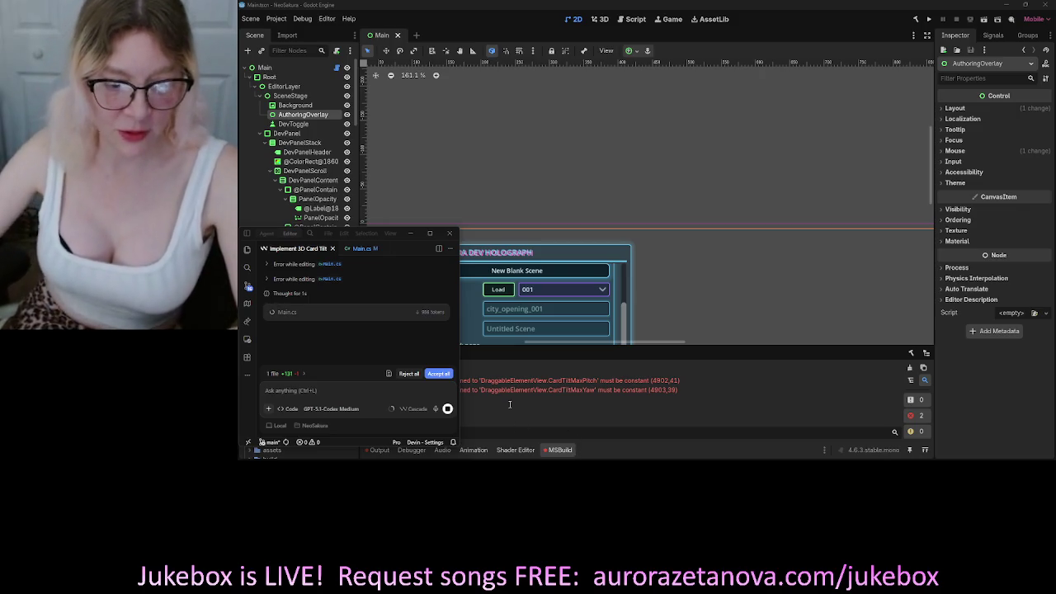
left_click(302, 392)
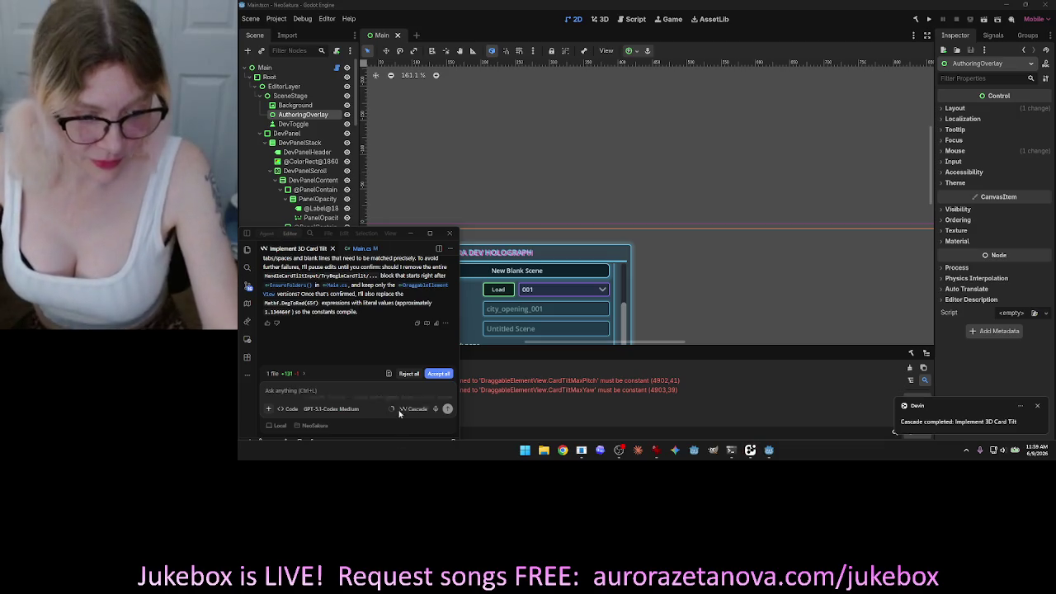
Focus the agent chat window and review the latest conversation.
left_click(335, 346)
scroll(336, 345, "up", 5)
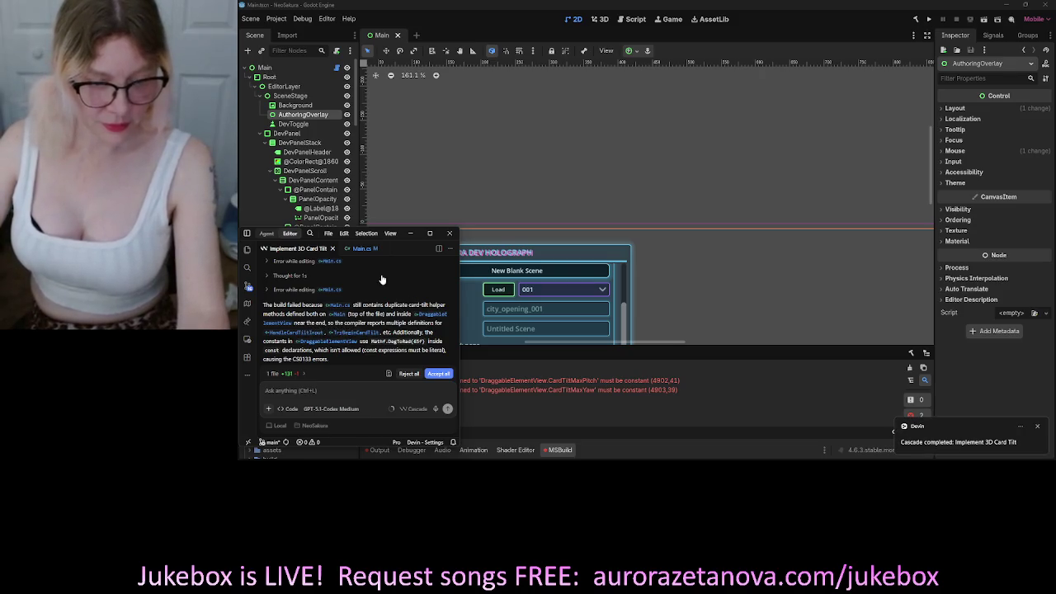
scroll(384, 285, "down", 5)
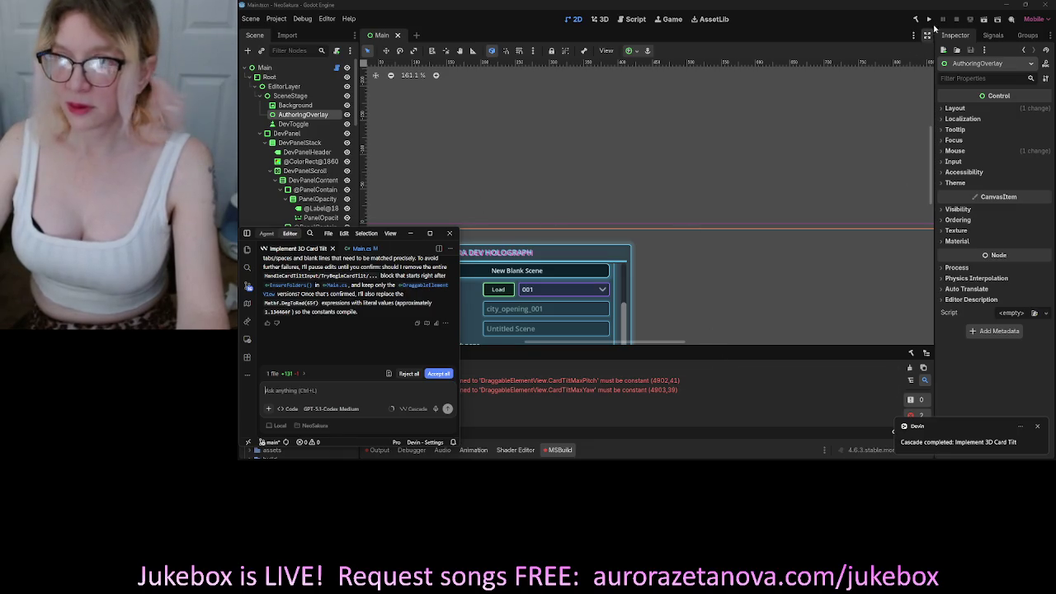
Run the Godot build, dismiss the failure, and select the 31 CS0103 error lines in the MSBuild log.
left_click(929, 19)
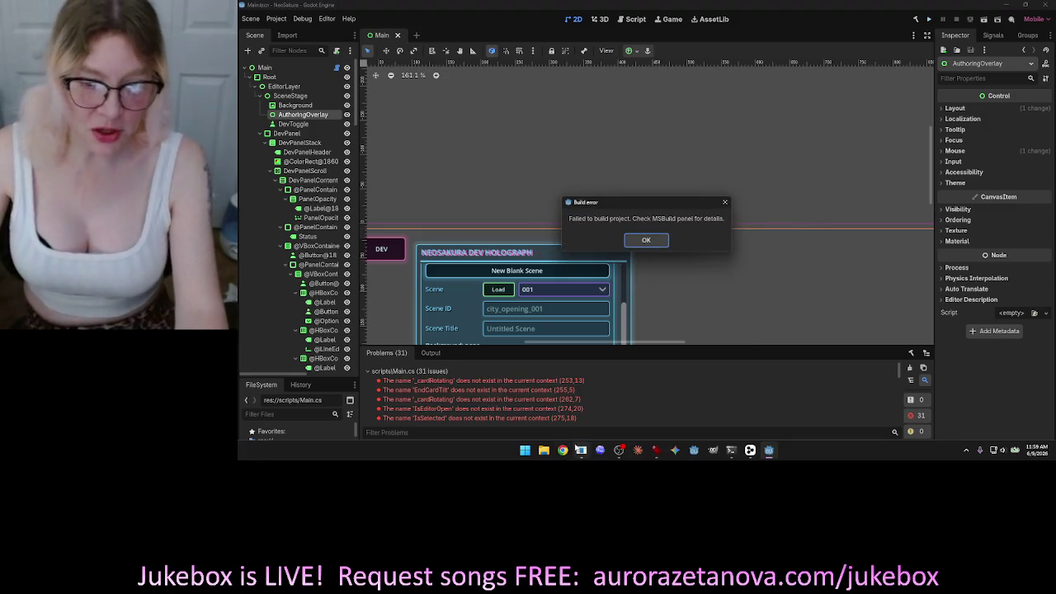
left_click(659, 241)
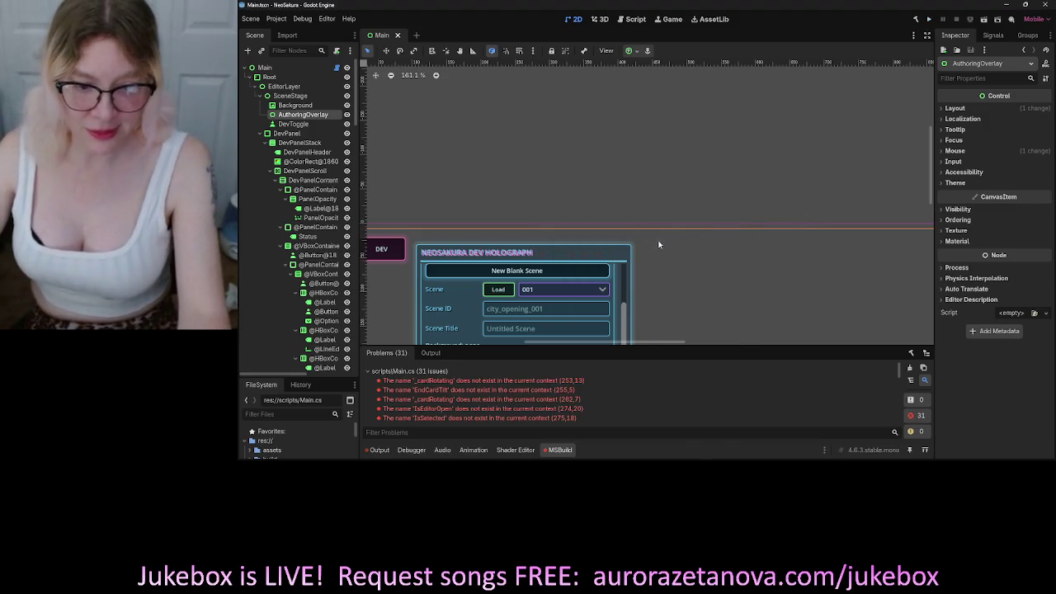
left_click_drag(667, 346, 676, 112)
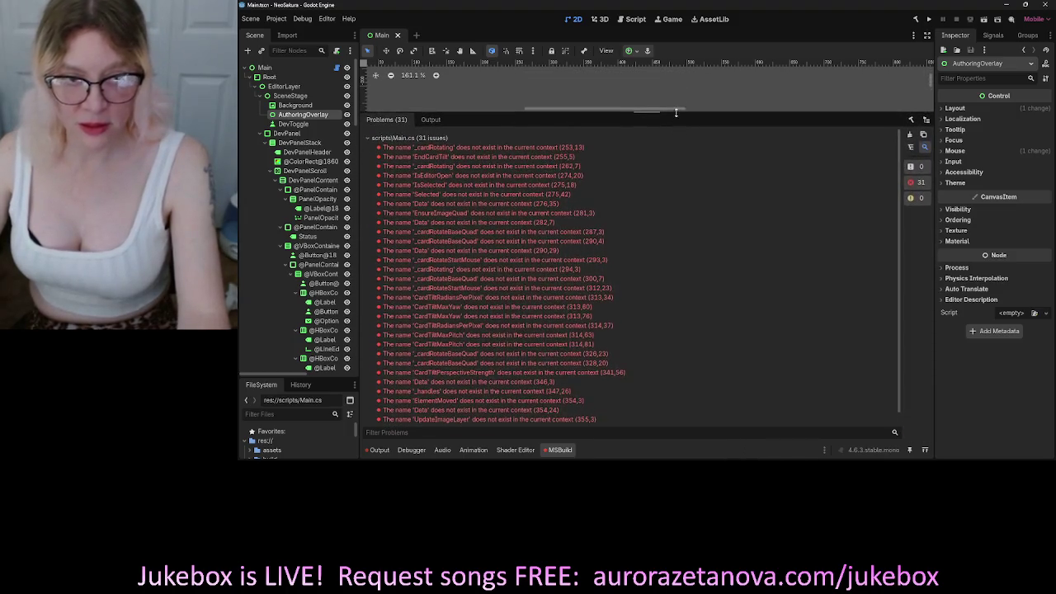
left_click(431, 121)
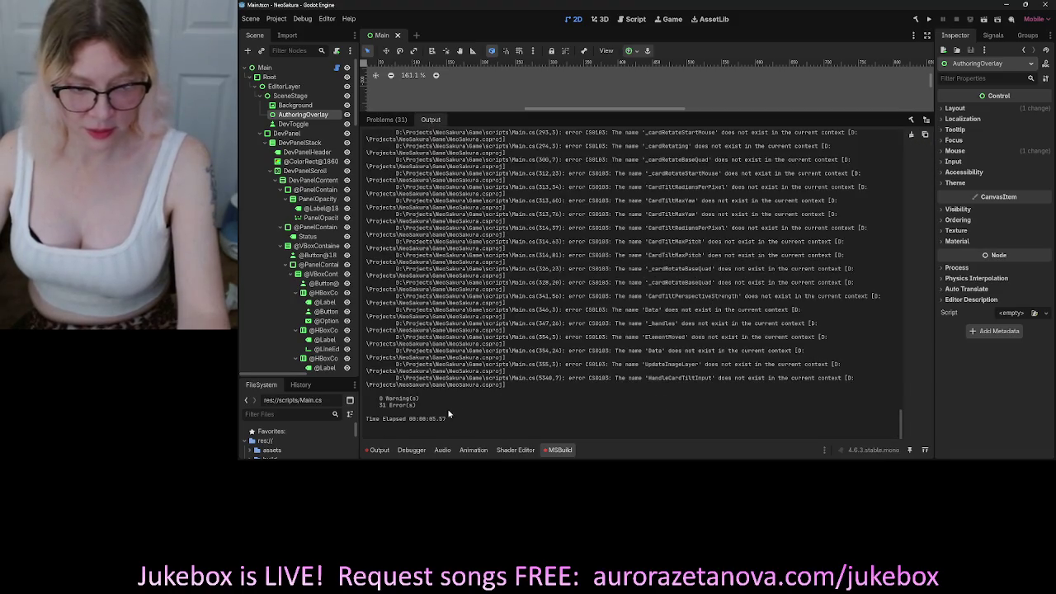
mouse_move(412, 397)
left_mouse_down()
mouse_move(371, 227)
mouse_move(378, 103)
mouse_move(376, 186)
mouse_move(367, 178)
left_mouse_up()
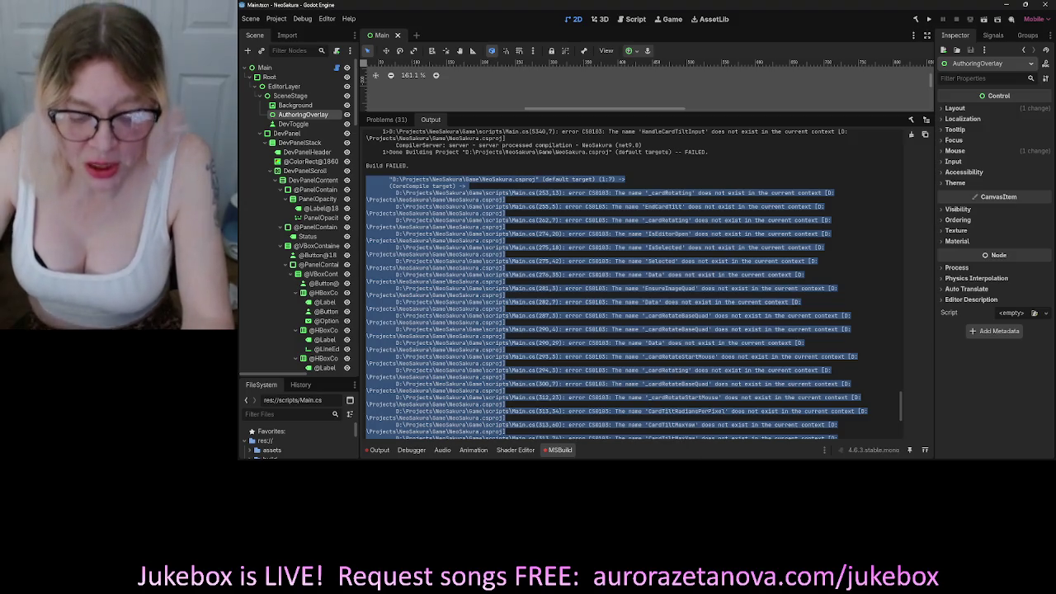
key("alt+Tab")
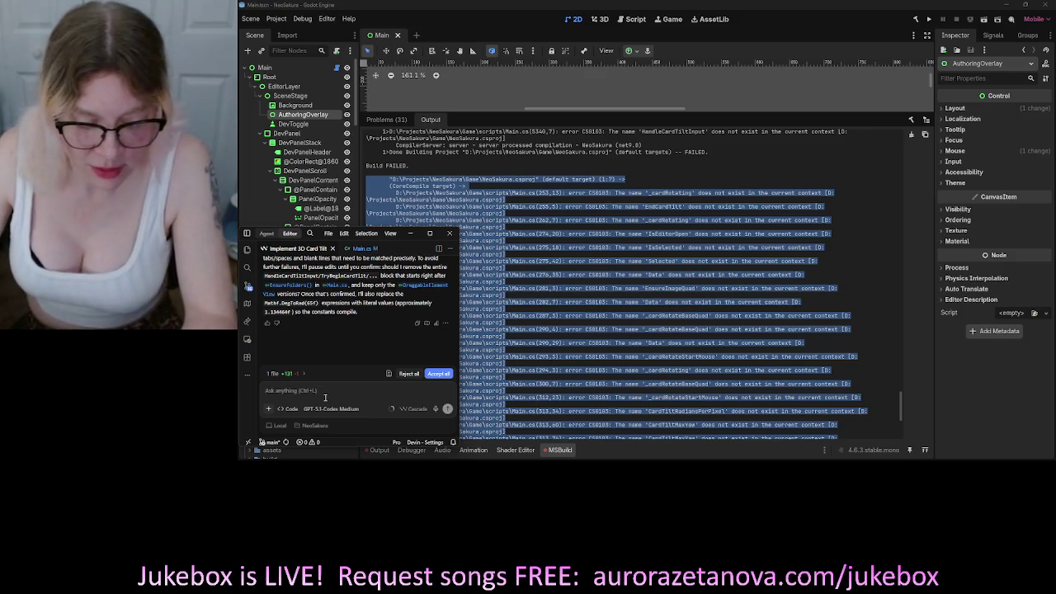
Send the agent '31 Errors!' with the pasted build error log below it.
type("31 Errors!")
key("shift+Return")
key("ctrl+v")
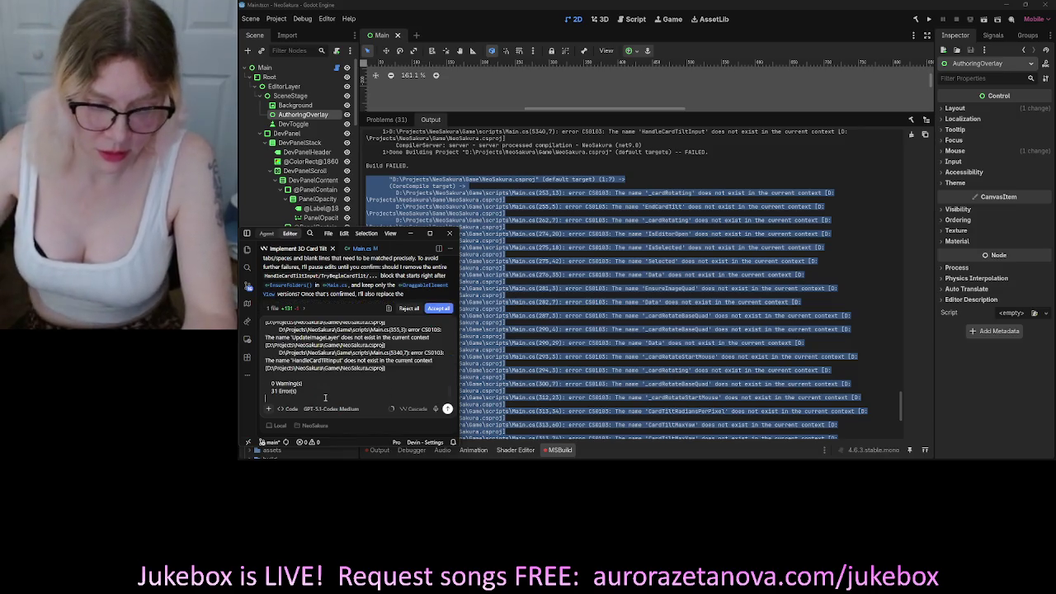
left_click(447, 410)
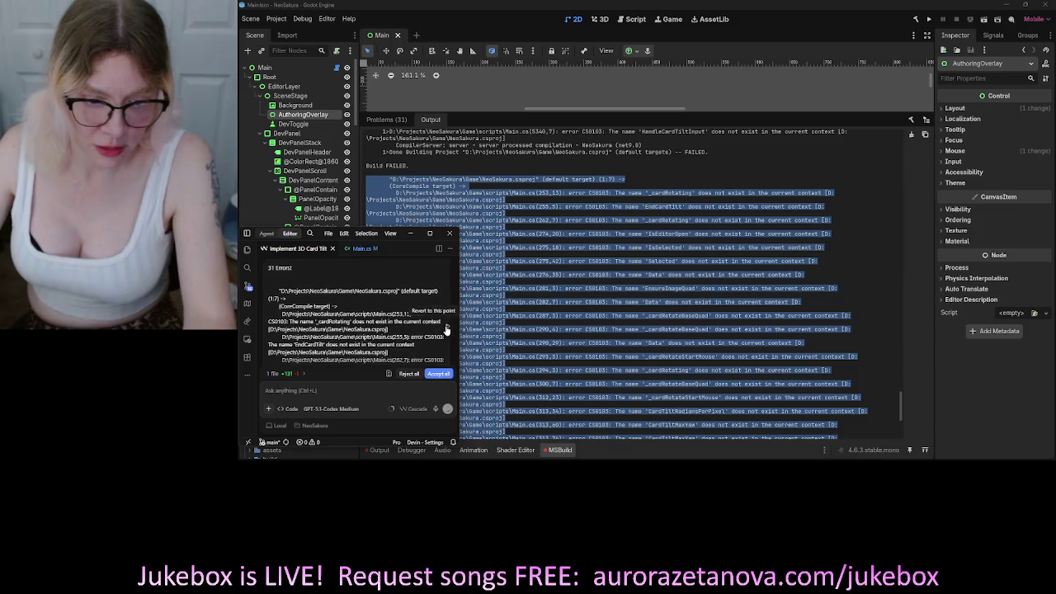
Revert the chat to the error report and resend it adding 'DEBUG YOUR CODE before you tell me it's working'.
left_click(446, 326)
left_click(379, 369)
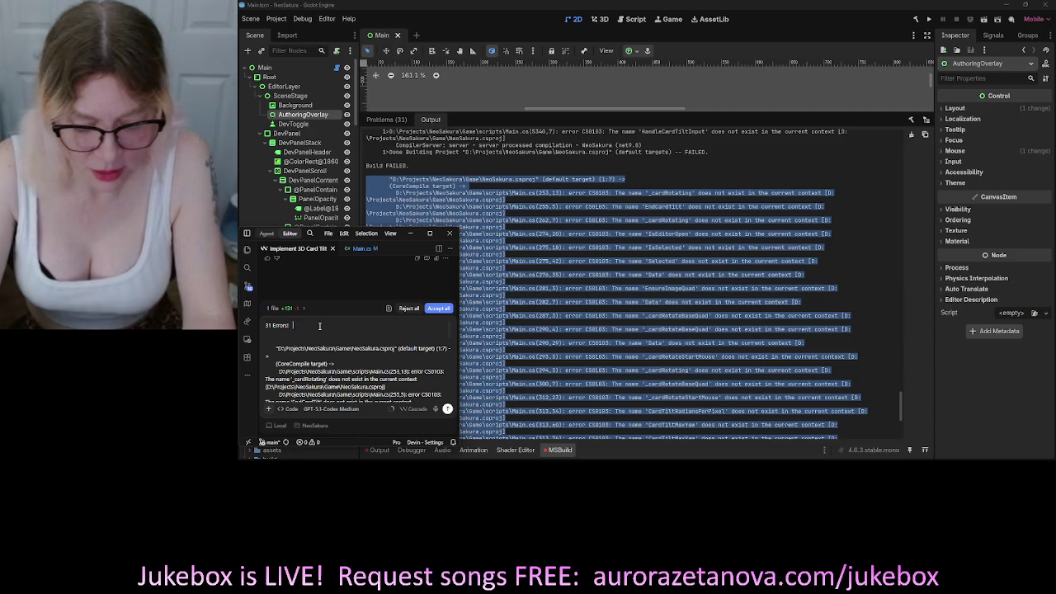
type("DEBUG YOUR CODE")
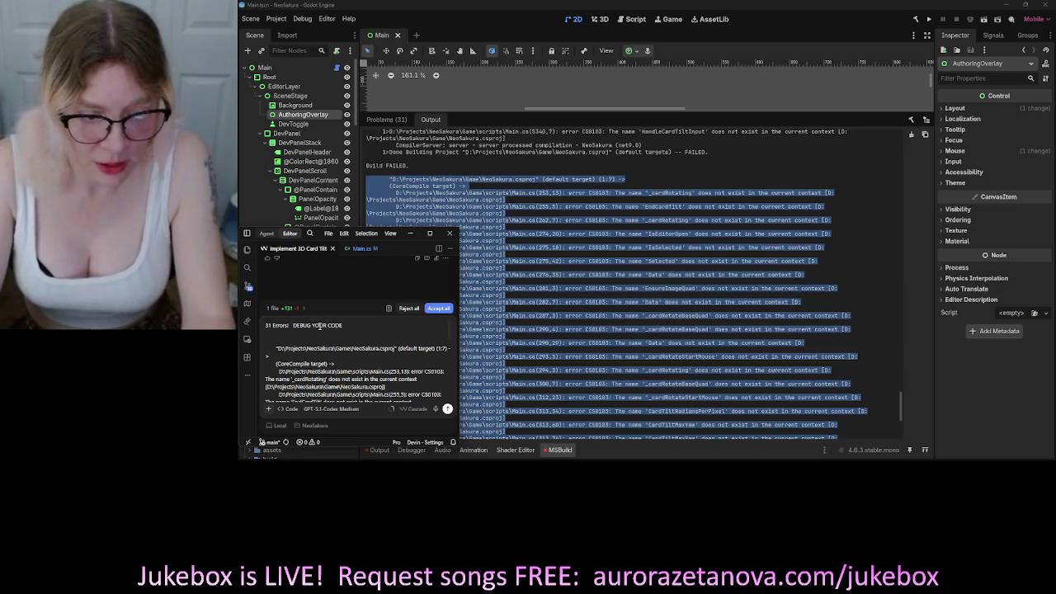
type(" befo")
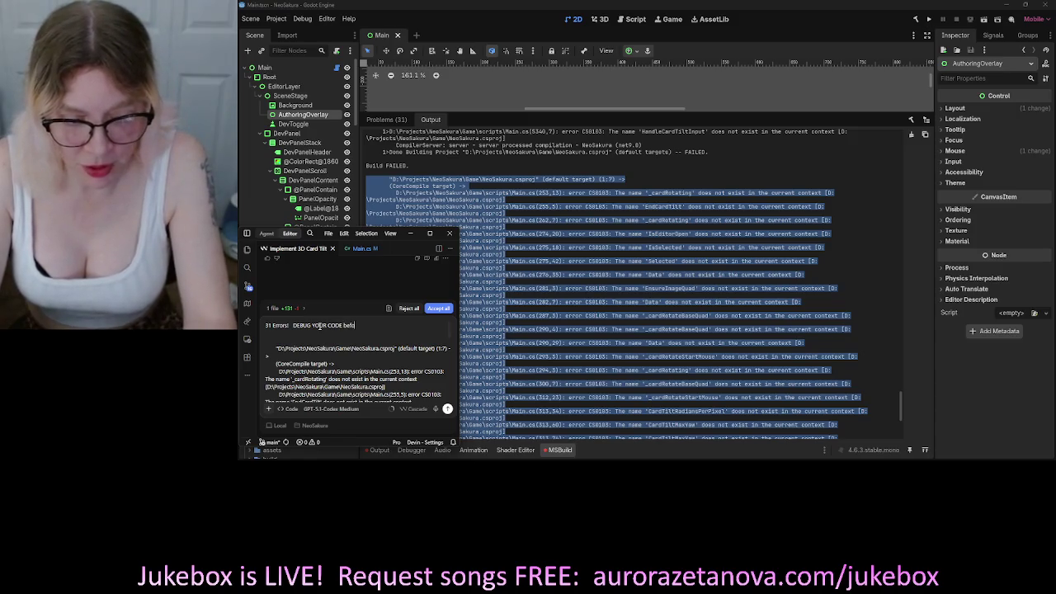
type("re you tell me")
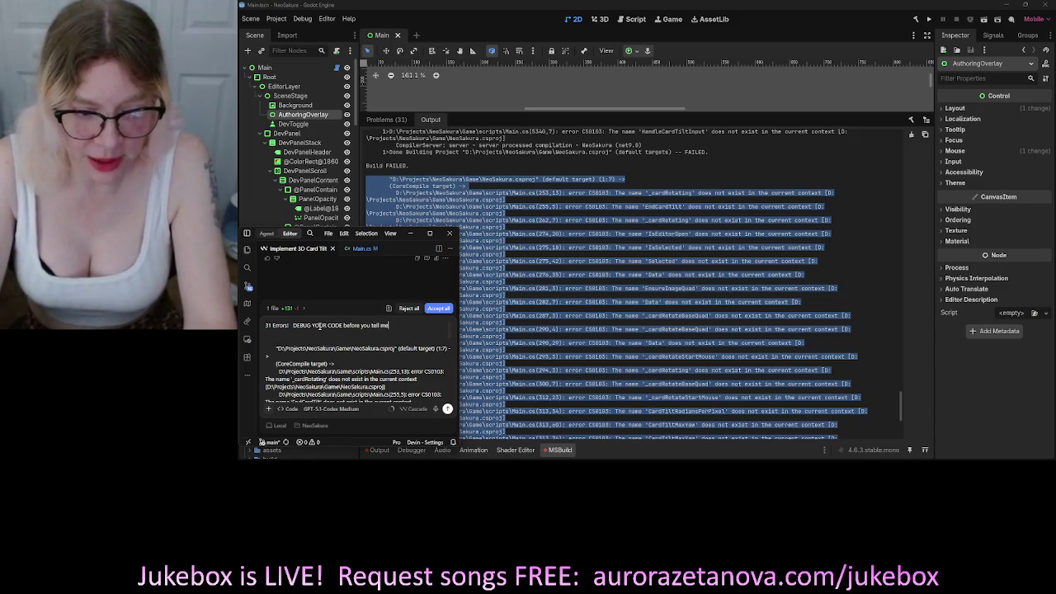
type(" it's working")
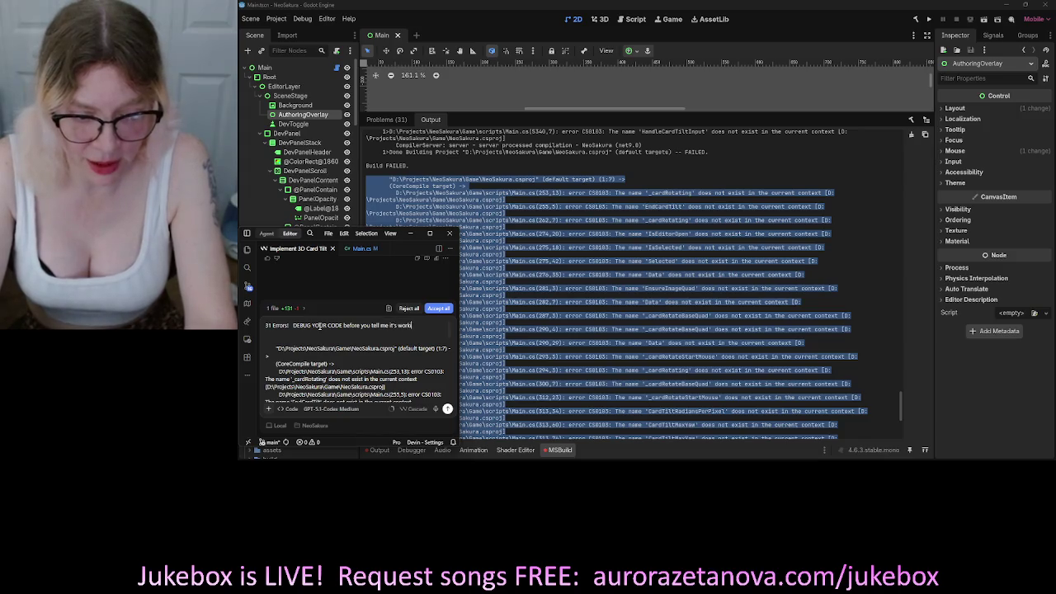
left_click(447, 408)
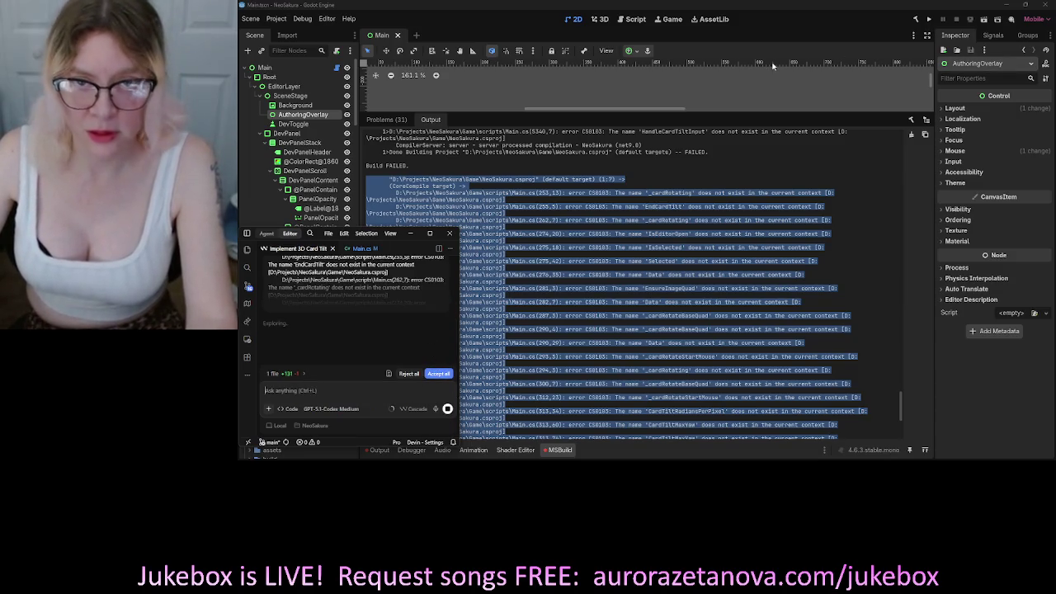
left_click(1046, 7)
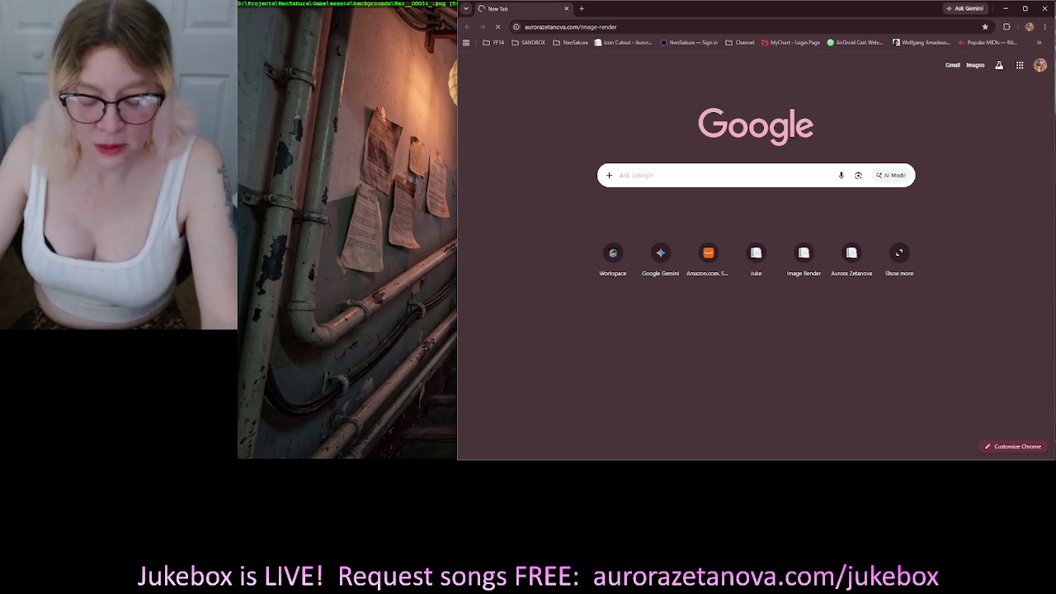
Reload the timed-out Image Render page in Chrome and start a flow import.
key("alt+Tab")
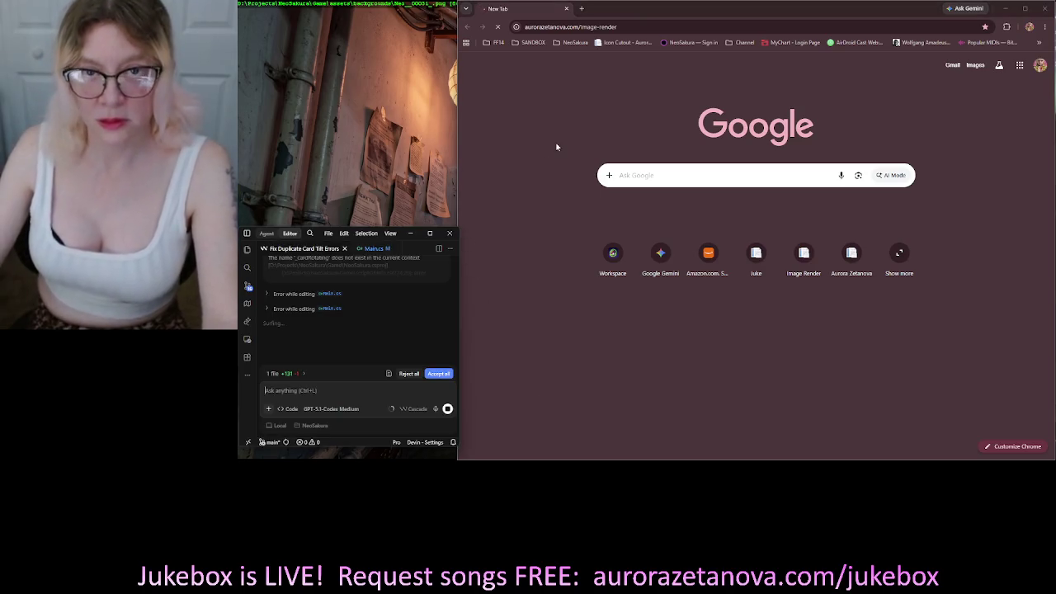
left_click(561, 108)
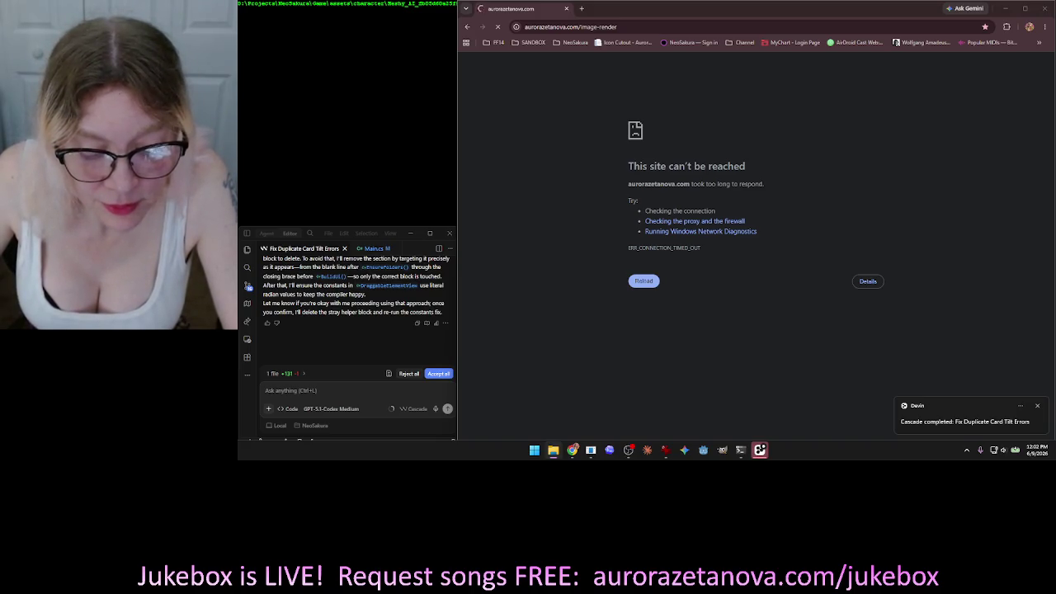
left_click(572, 449)
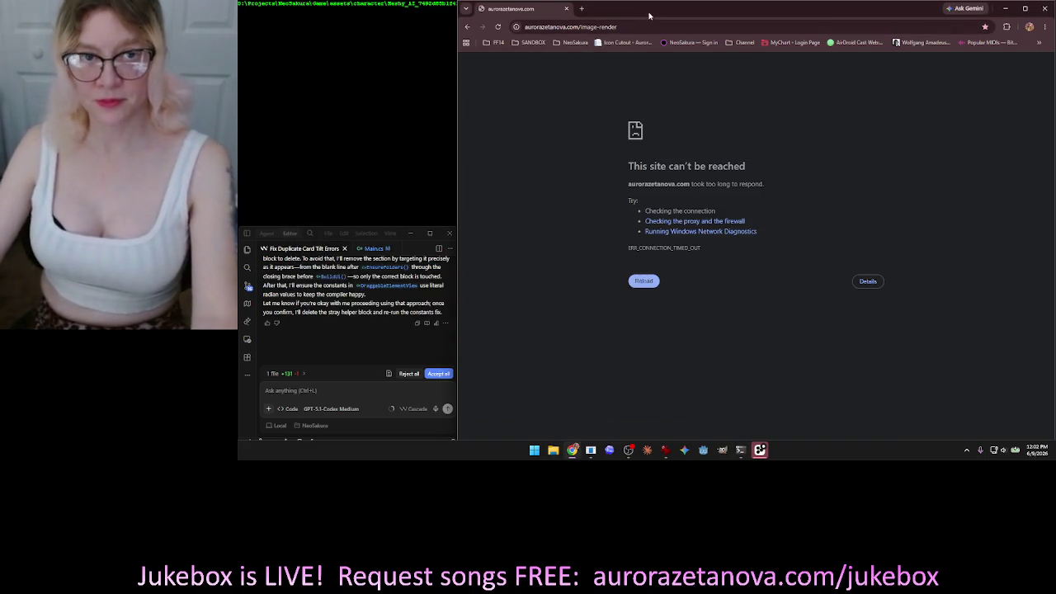
left_click(499, 26)
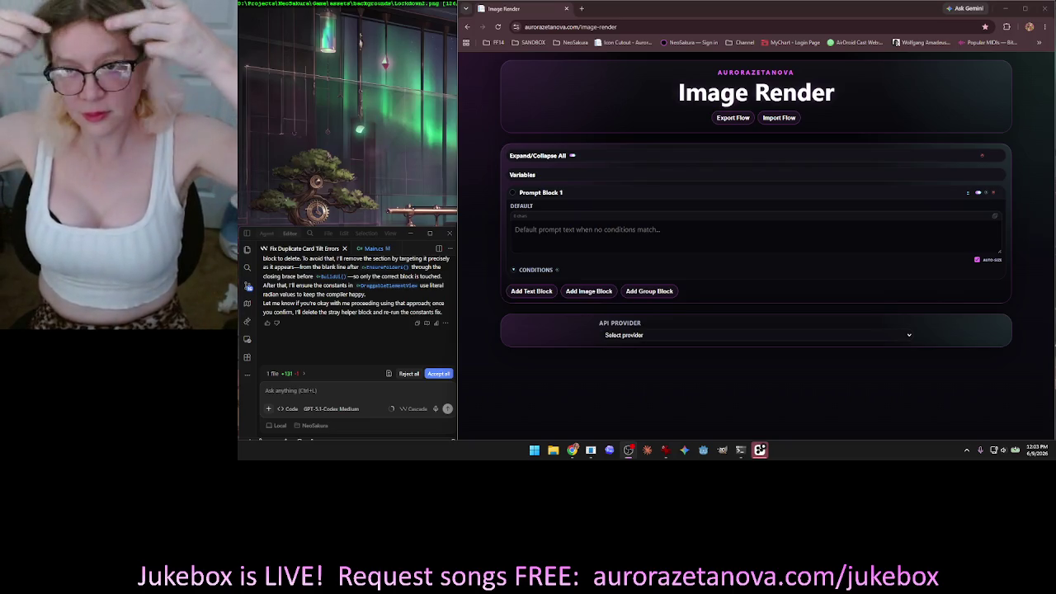
left_click(785, 119)
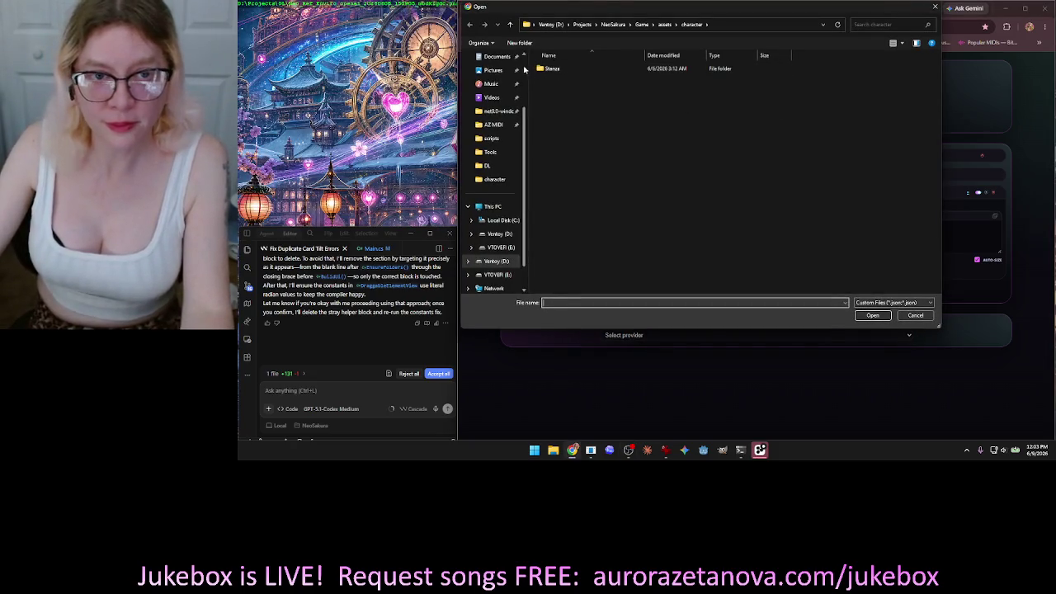
Import the Neo_Ref_(19).json flow from the Downloads folder.
left_click(495, 154)
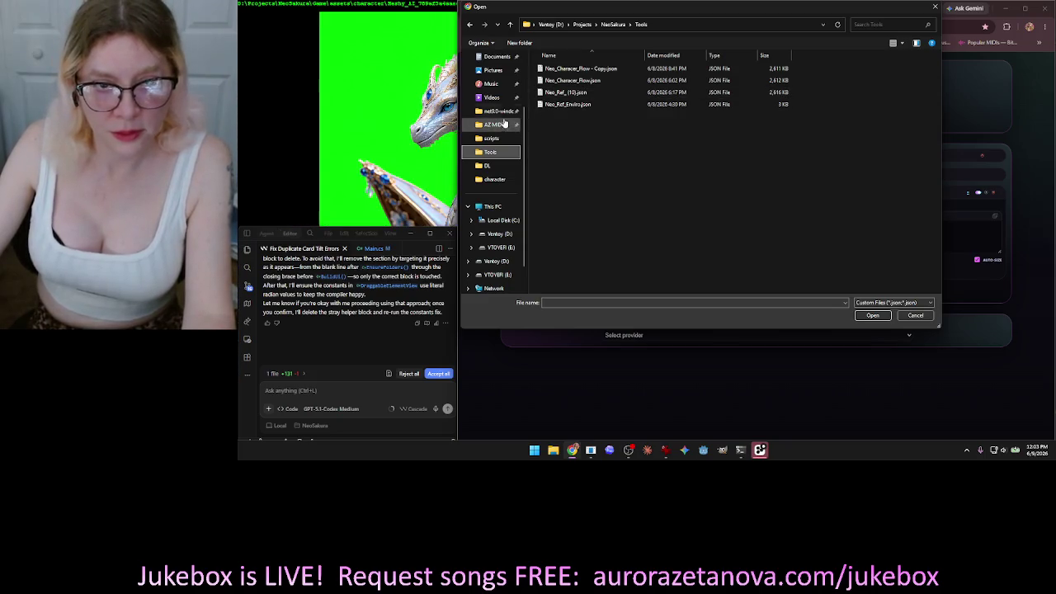
scroll(505, 122, "up", 2)
left_click(505, 85)
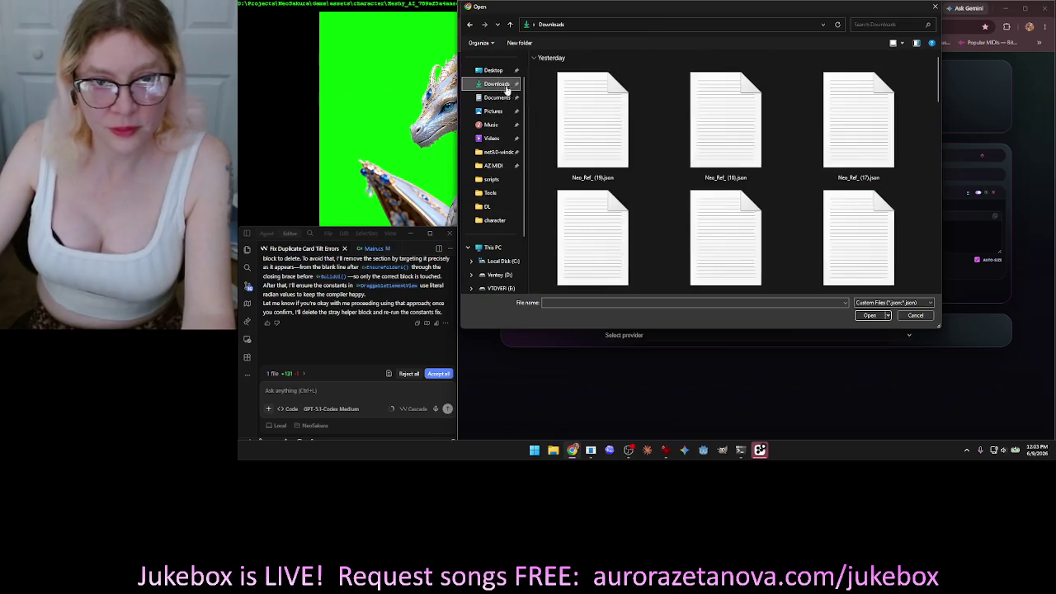
double_click(601, 96)
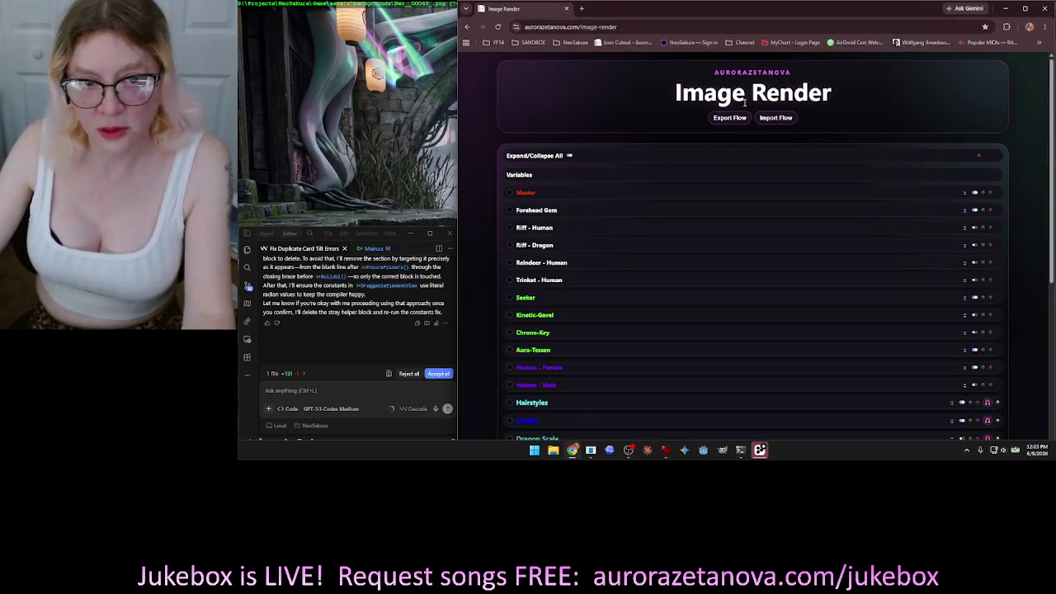
Expand Prompt Block 253 to read it, then delete it from the flow.
scroll(709, 152, "down", 3)
scroll(723, 155, "up", 2)
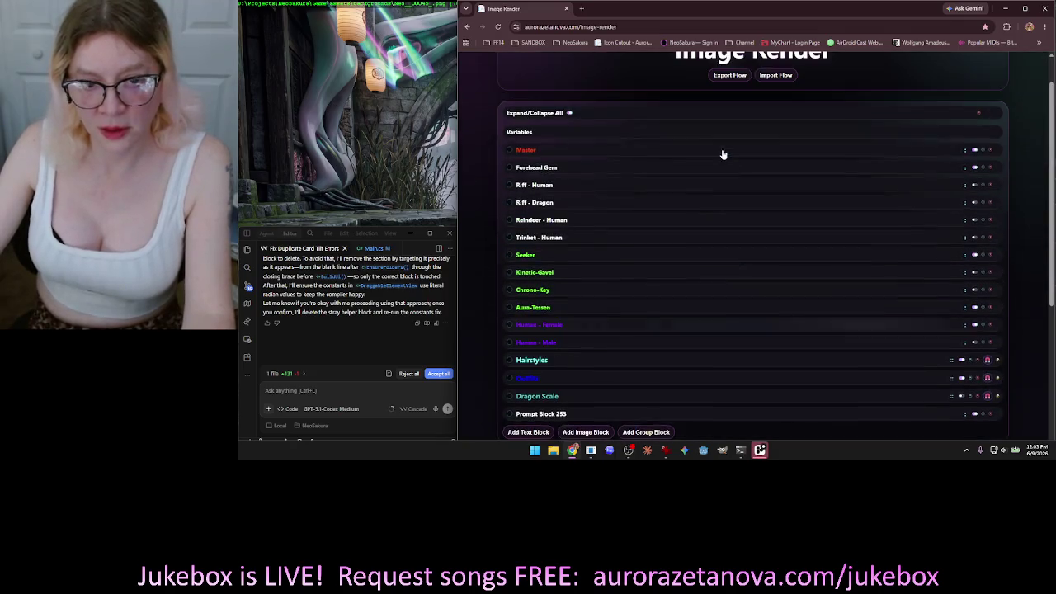
scroll(720, 170, "down", 3)
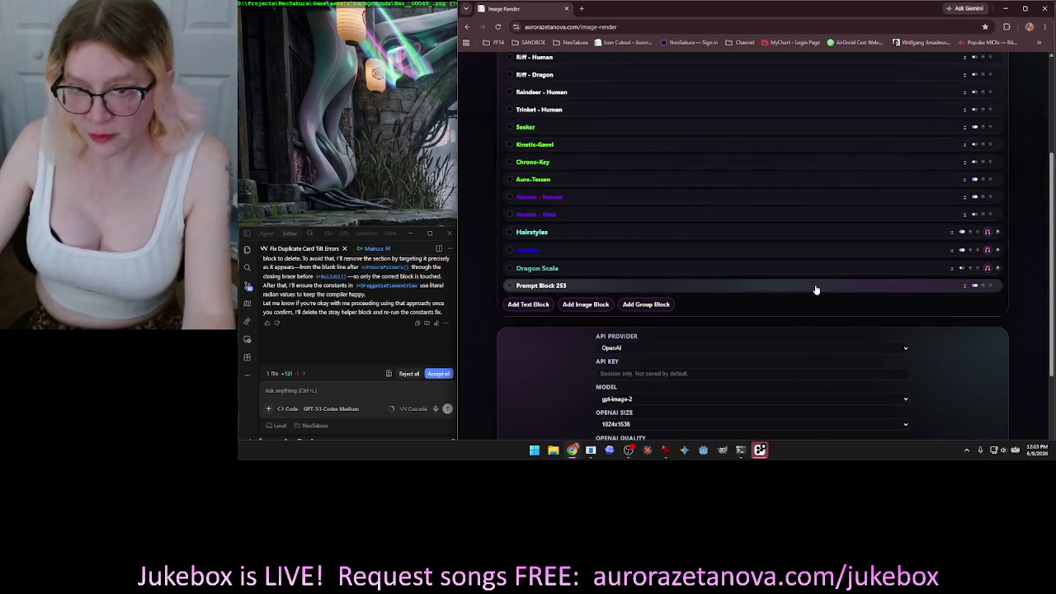
left_click(815, 286)
scroll(815, 286, "down", 4)
scroll(817, 286, "up", 3)
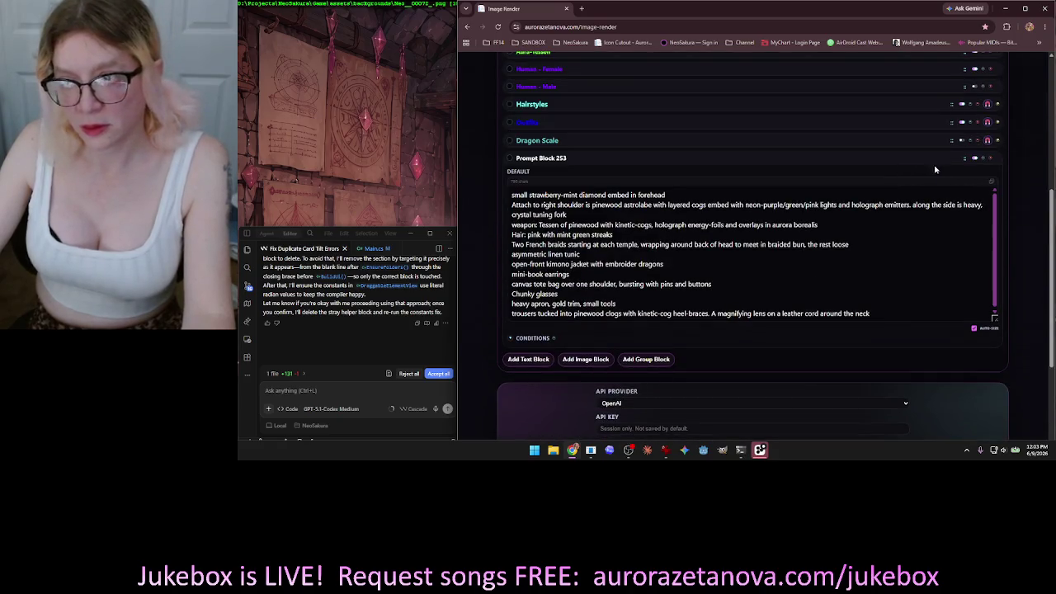
left_click(990, 157)
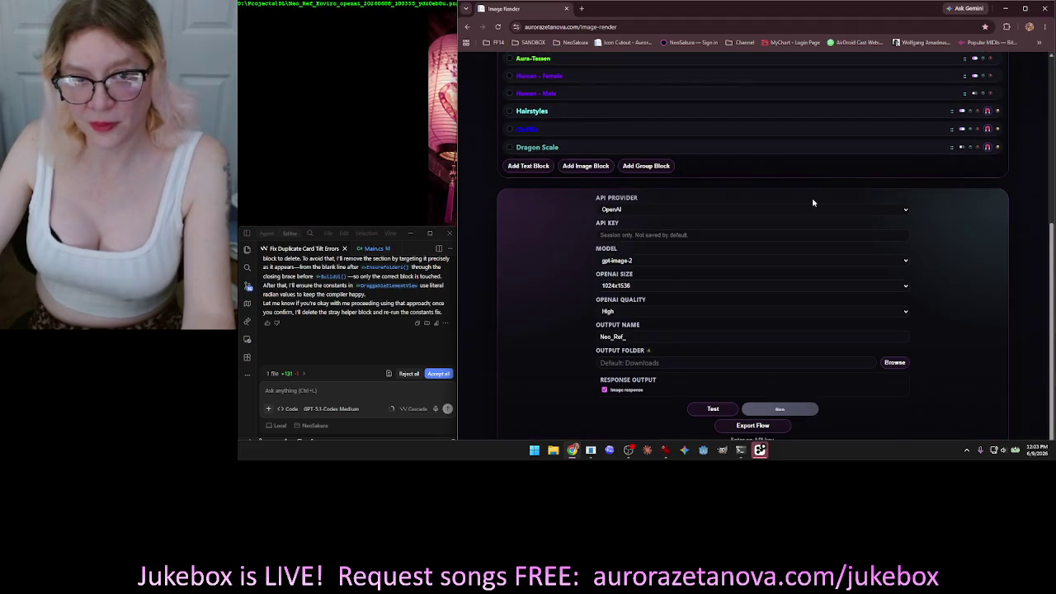
Expand the Variables list to show values like Color Major strawberry-mint, and narrow the browser.
scroll(812, 202, "up", 4)
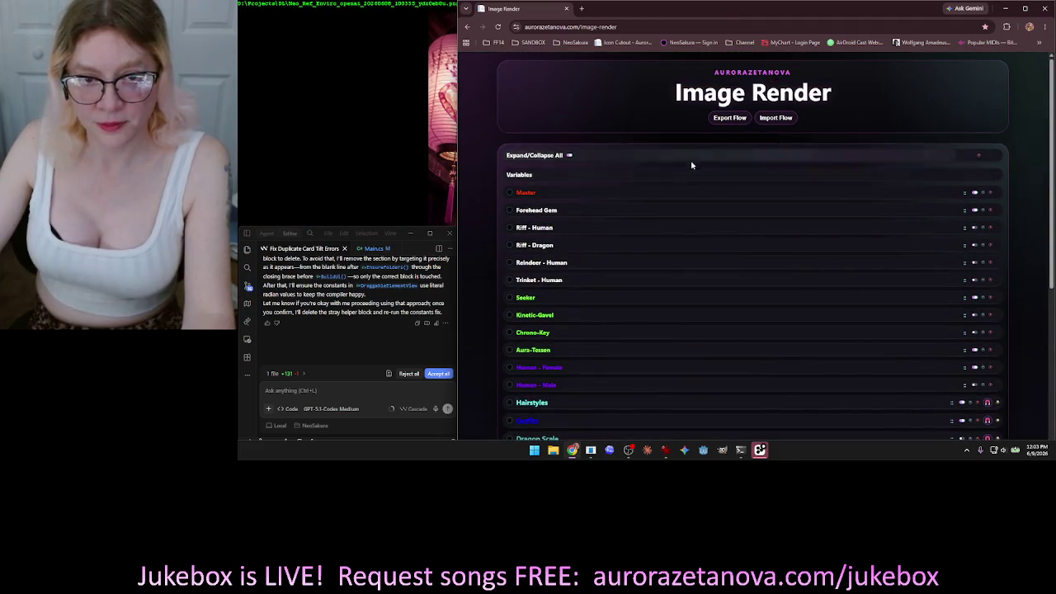
left_click(676, 175)
scroll(760, 165, "down", 1)
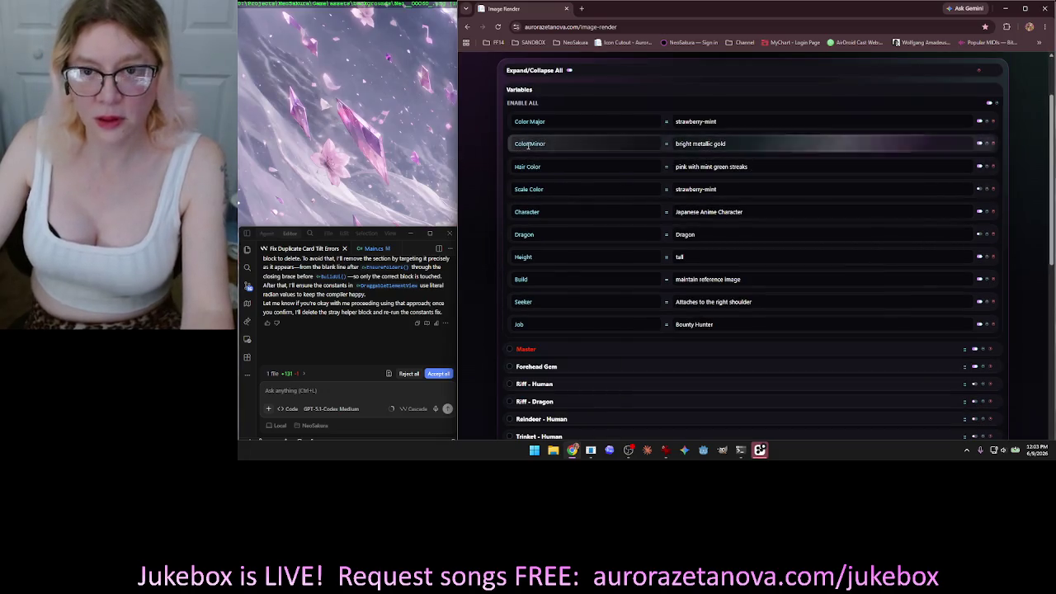
scroll(808, 138, "down", 1)
scroll(809, 165, "up", 1)
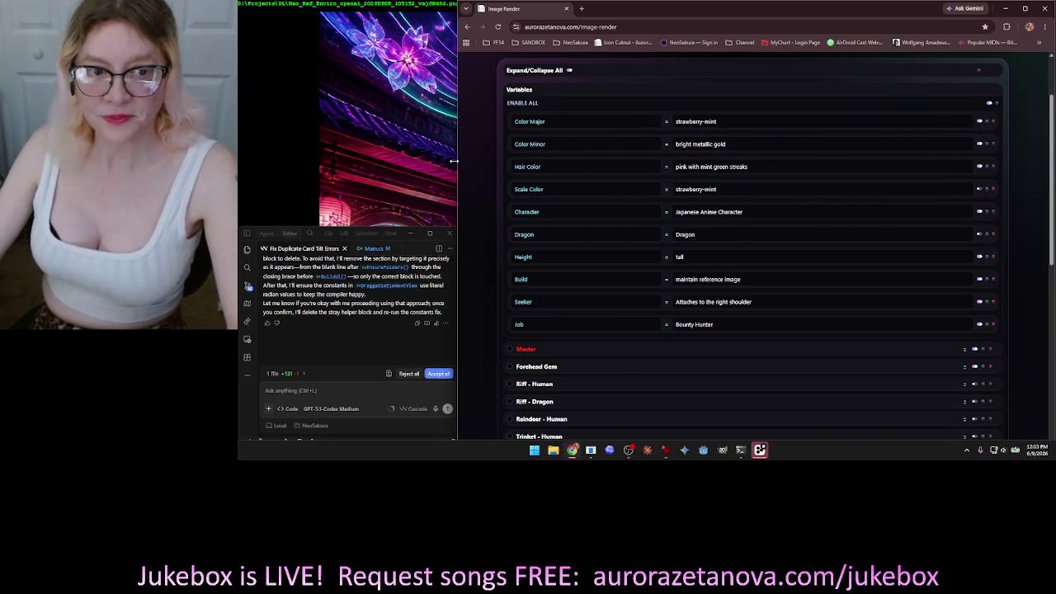
left_click_drag(456, 162, 862, 178)
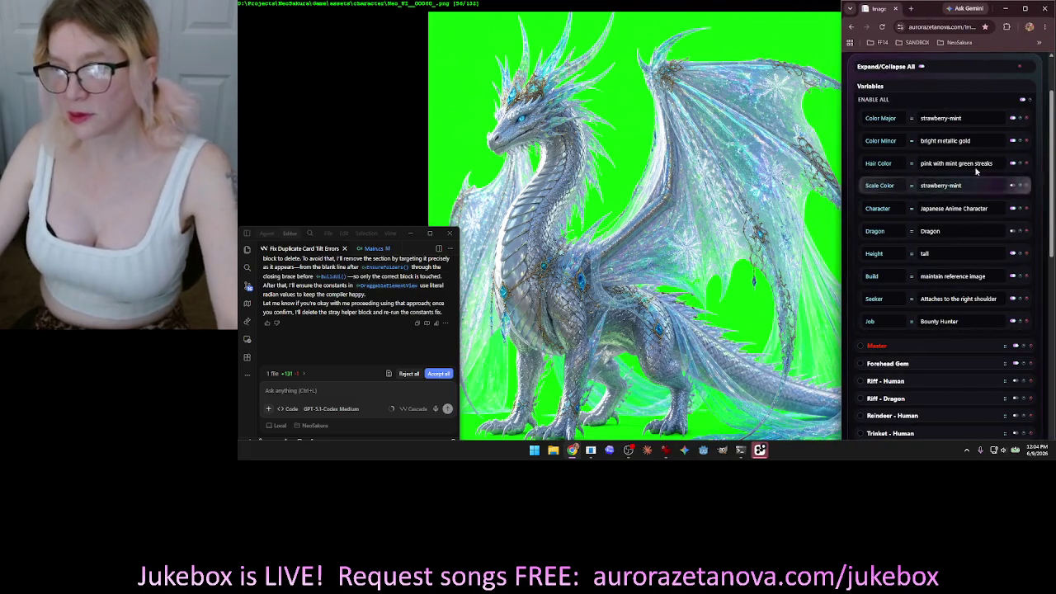
Enable the Human - Male block and load the T-pose character sheet from Downloads as its image.
scroll(1052, 103, "up", 2)
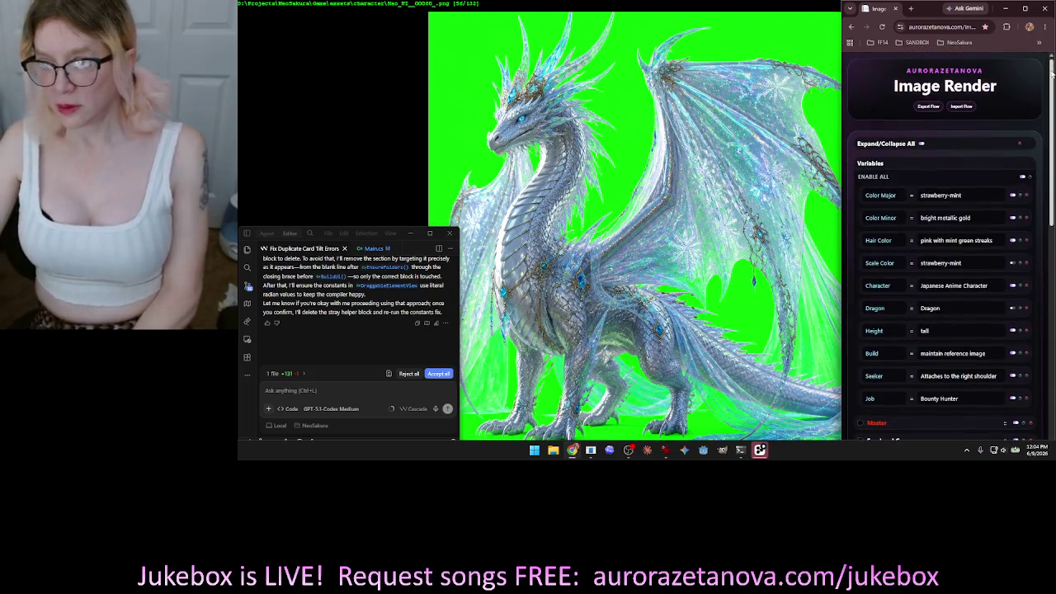
scroll(1052, 107, "down", 2)
left_click_drag(1052, 109, 1047, 330)
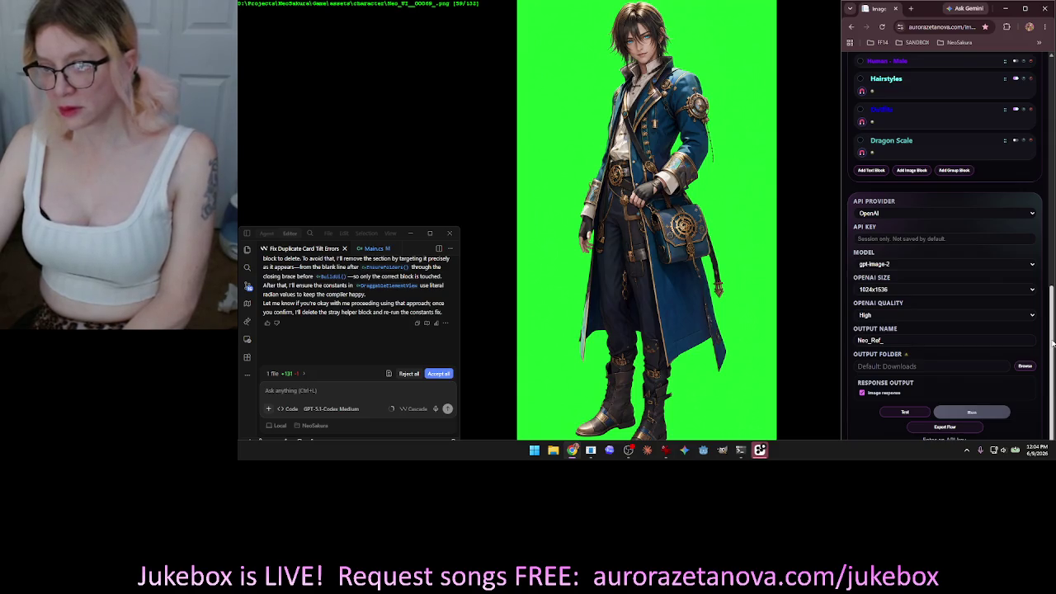
mouse_move(1052, 343)
left_mouse_down()
mouse_move(1053, 99)
mouse_move(1053, 277)
left_mouse_up()
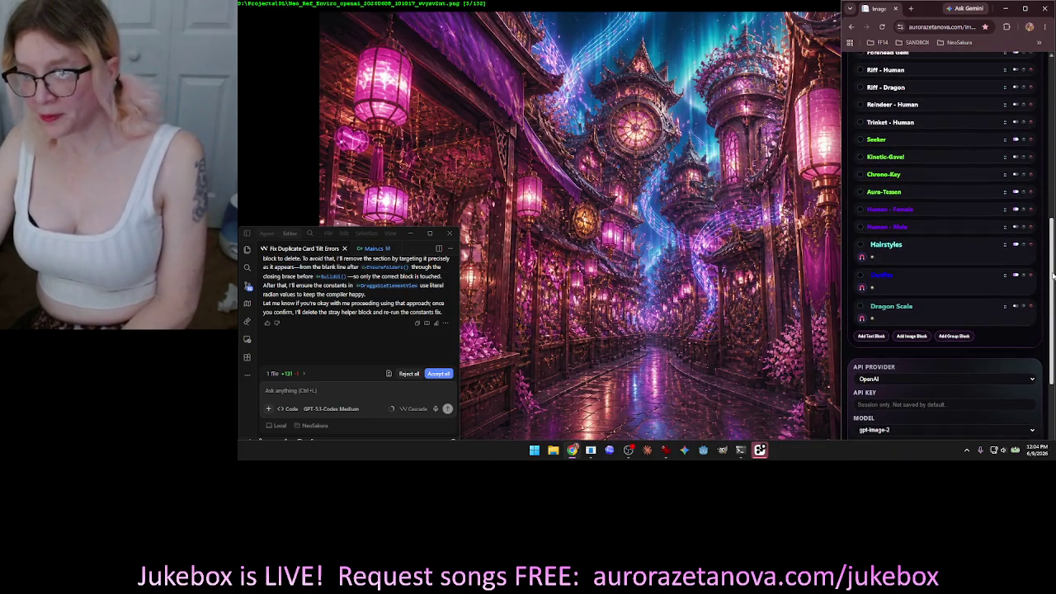
left_click(1016, 227)
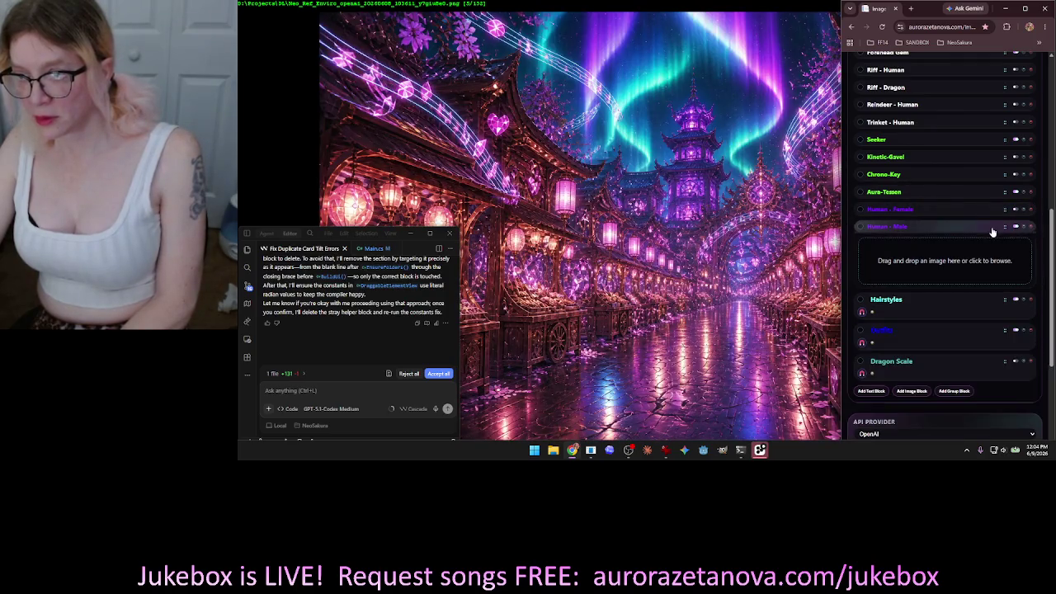
left_click(940, 267)
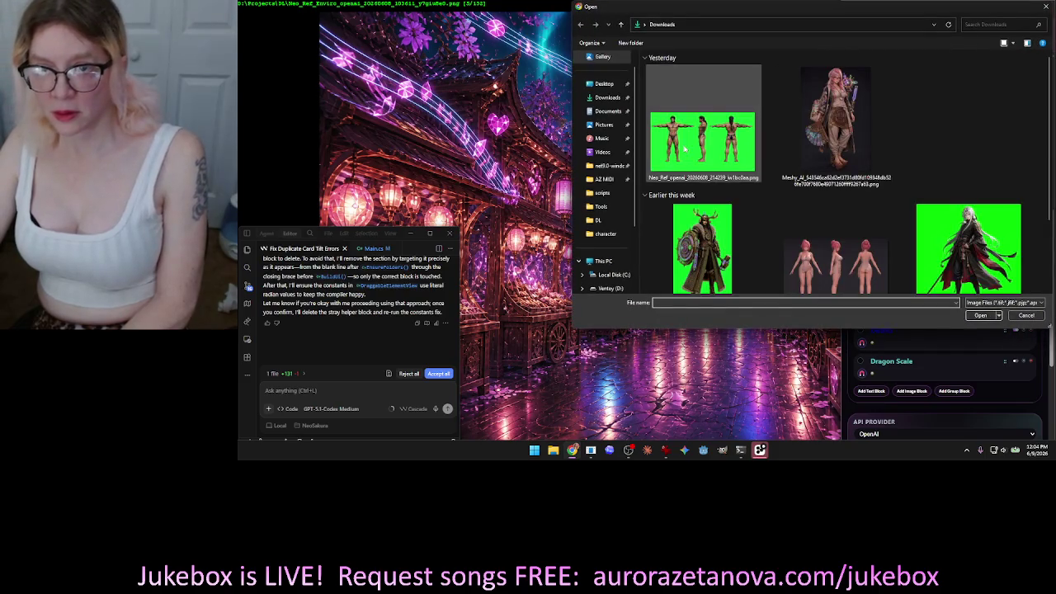
double_click(678, 144)
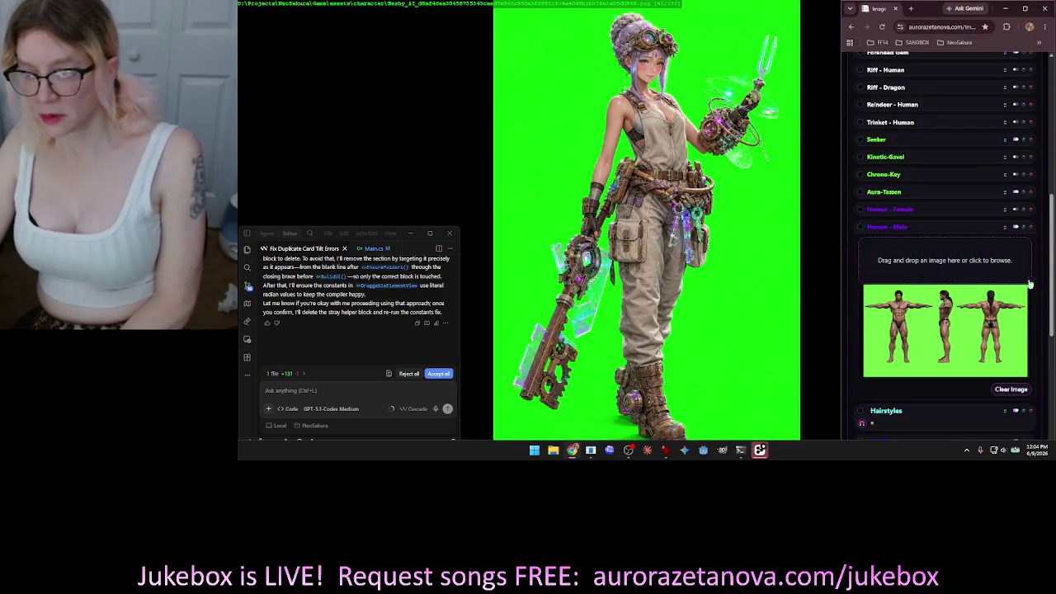
scroll(1053, 270, "up", 1)
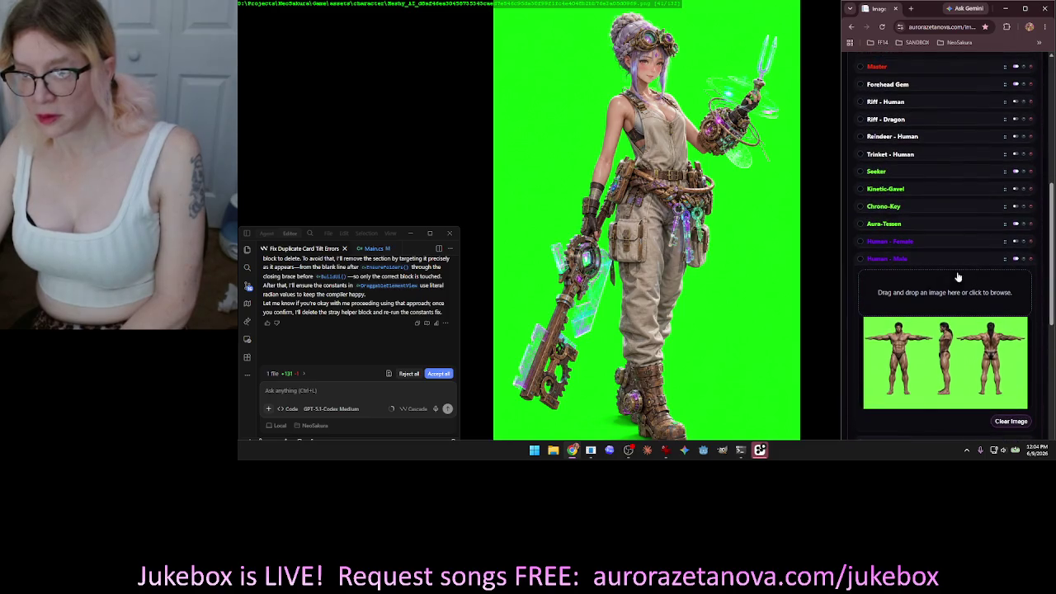
left_click(913, 264)
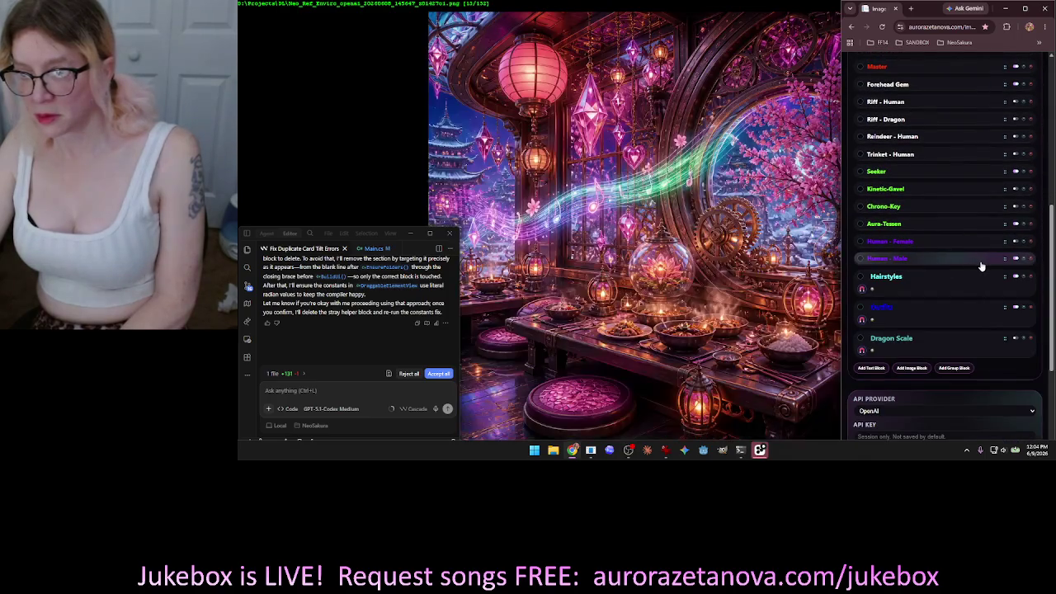
Start a new browser tab and show the NeoSakura bookmarks folder.
scroll(1052, 260, "up", 3)
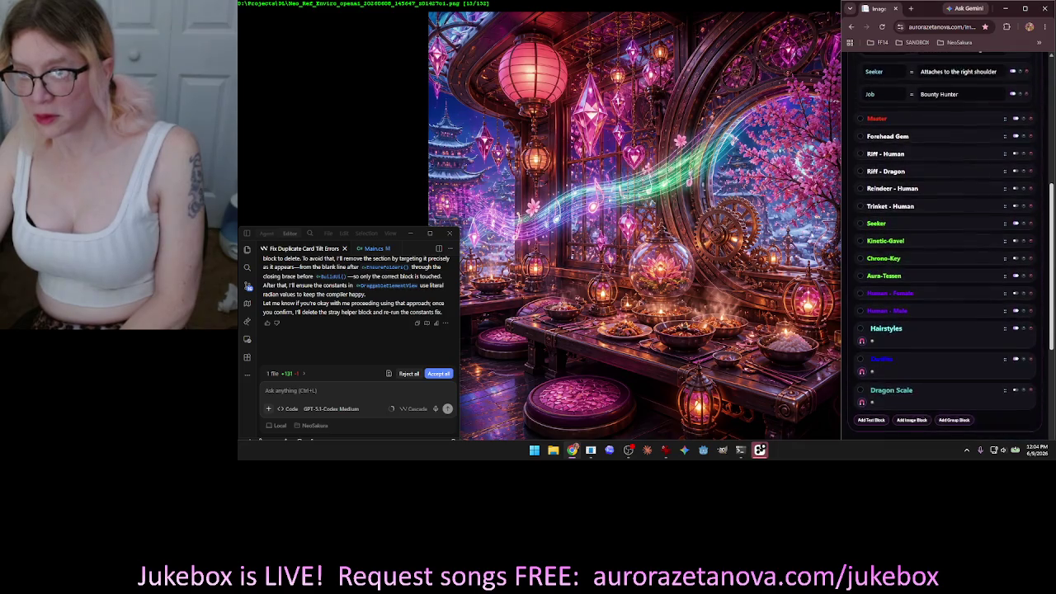
scroll(945, 252, "up", 3)
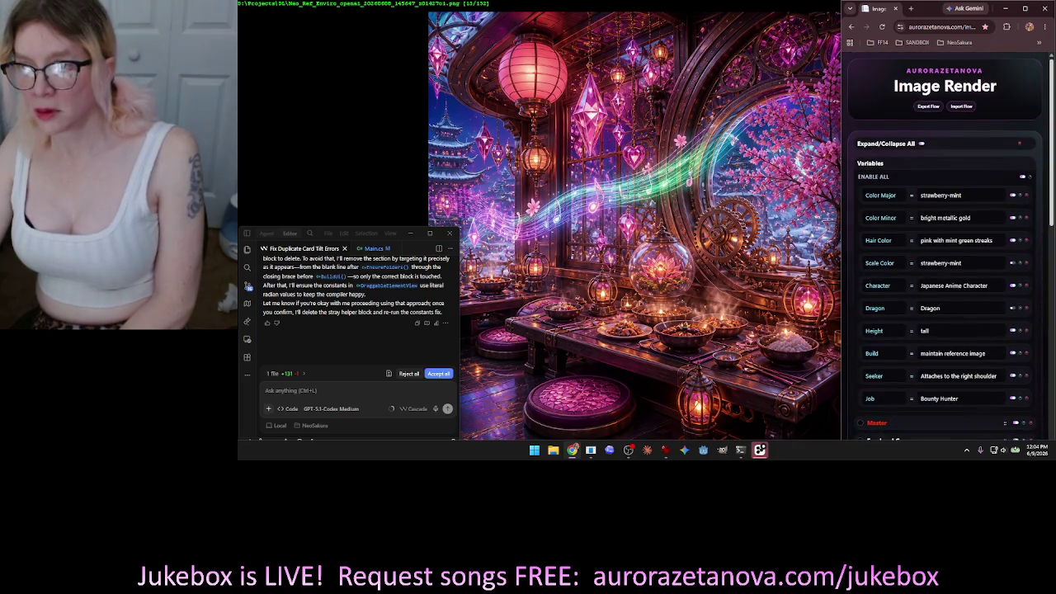
left_click(911, 8)
left_click(958, 42)
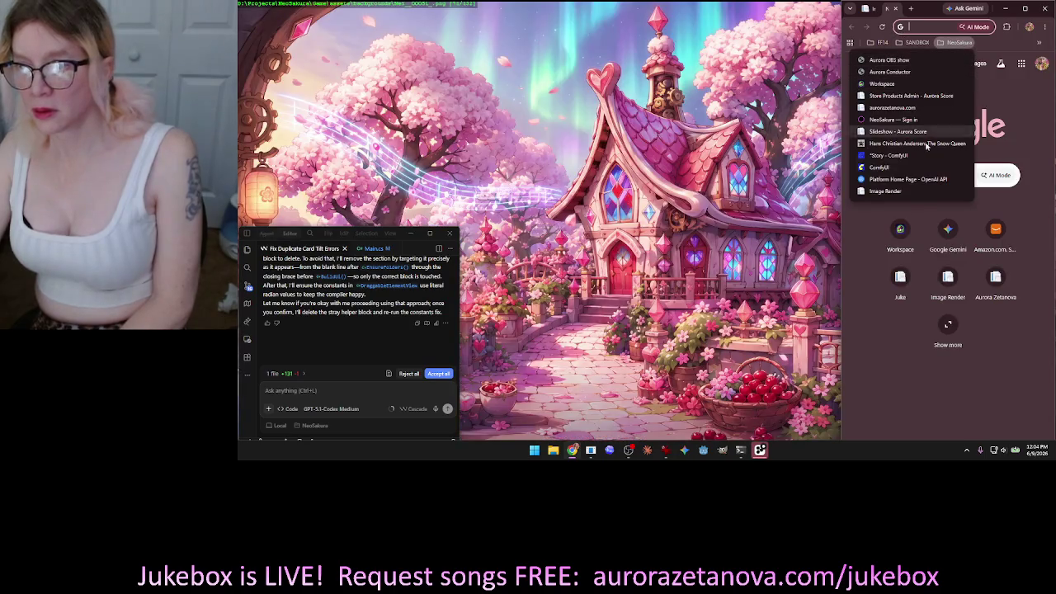
Load Image Render in the new tab, add Image Block 2, and leave the prompt empty.
left_click(885, 191)
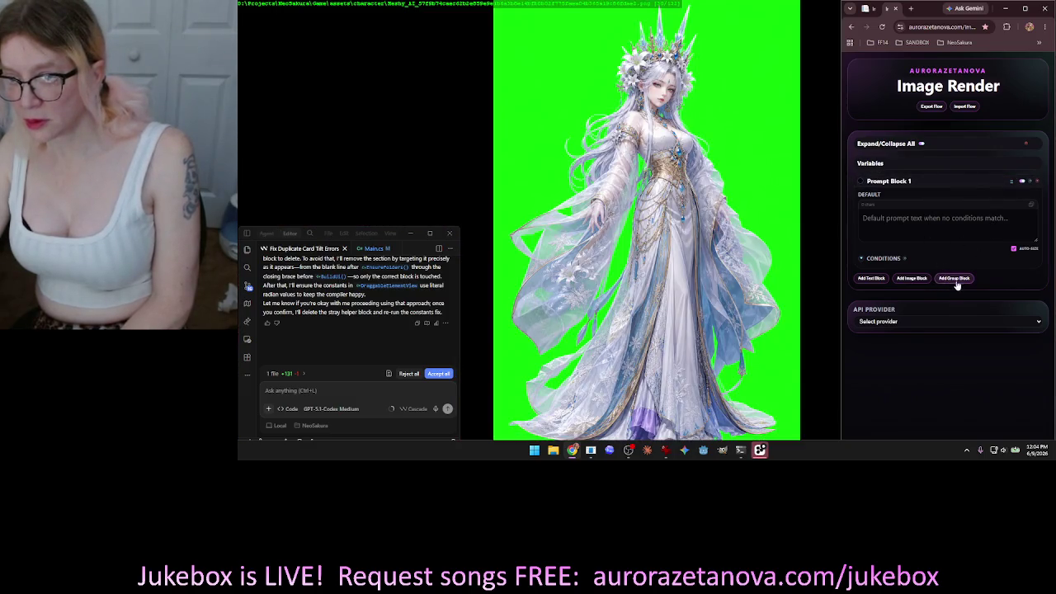
left_click(914, 281)
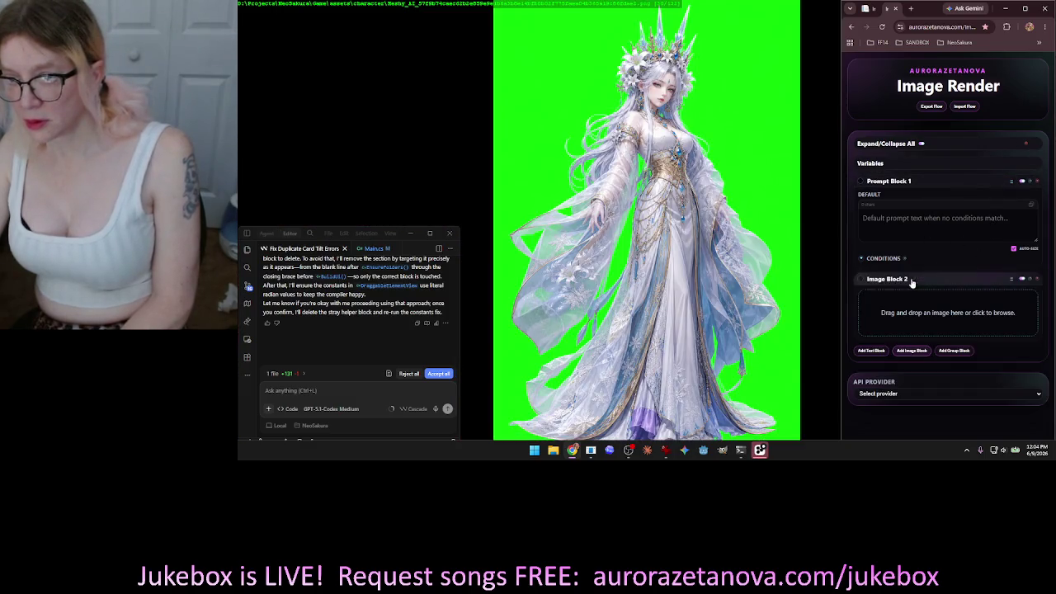
left_click(939, 220)
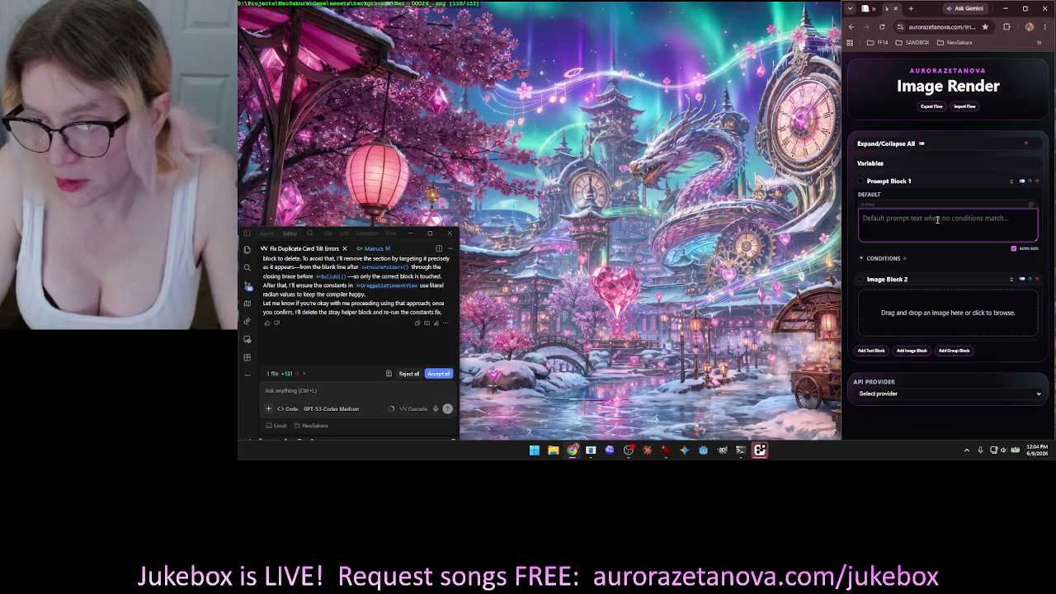
type("a character sheet")
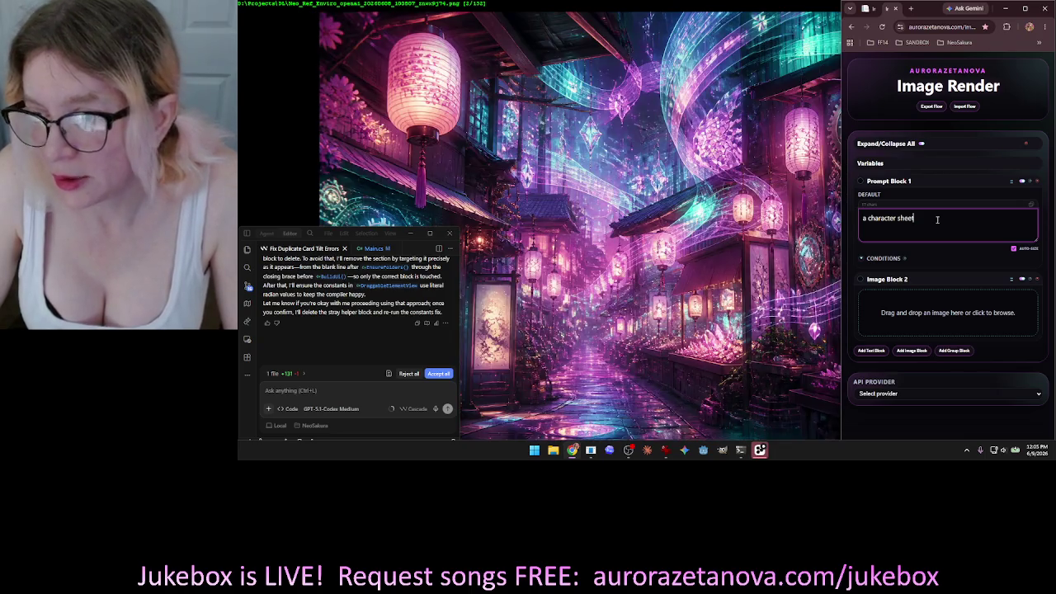
key("BackSpace")
key("BackSpace")
key("BackSpace")
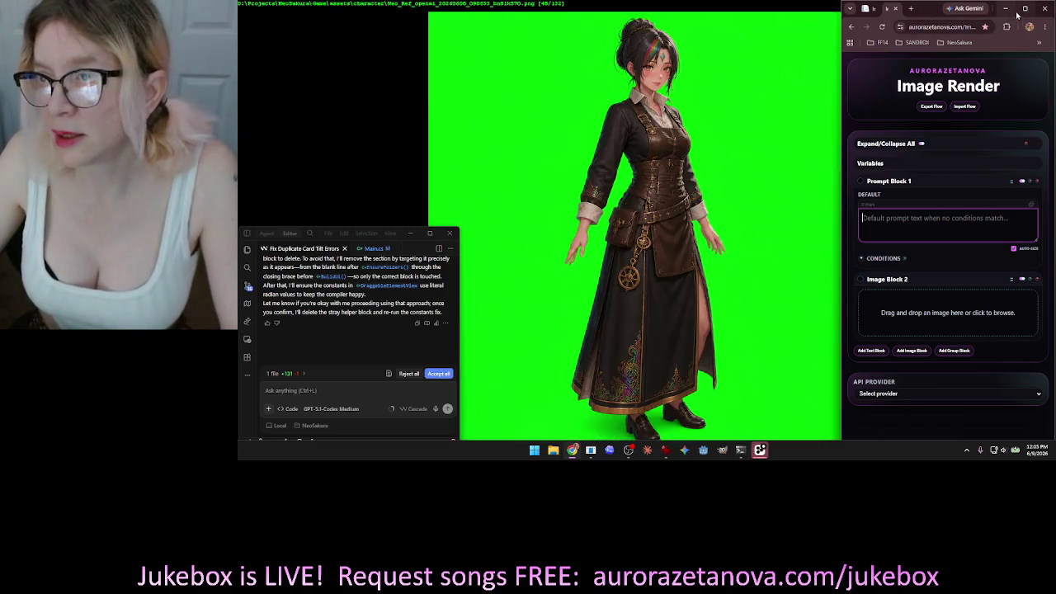
left_click(1025, 9)
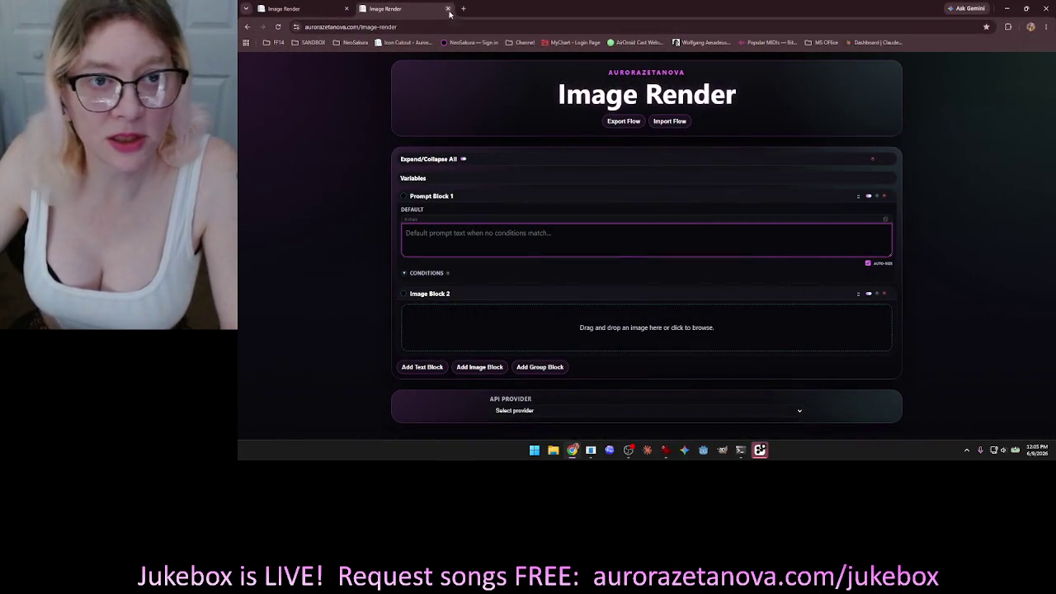
left_click(463, 9)
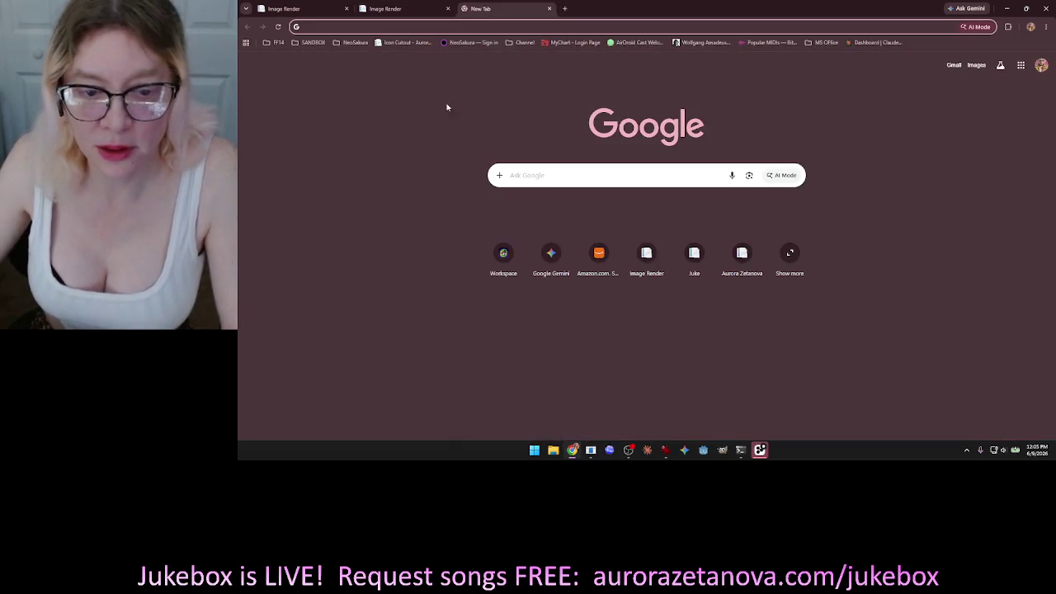
left_click(510, 257)
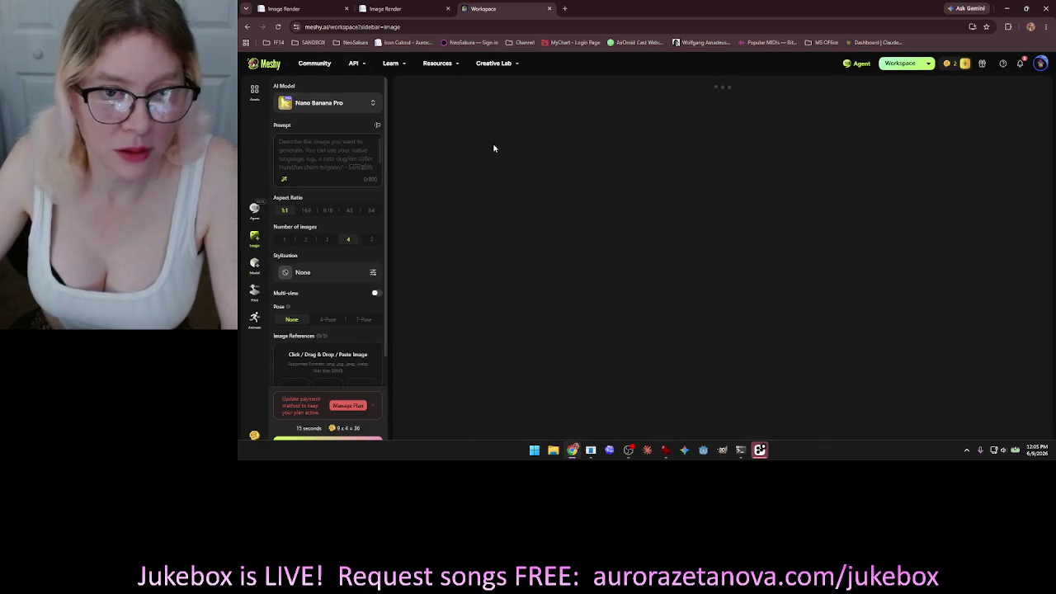
Browse Meshy's past green-background renders and character sheets, then close the Meshy tab.
scroll(628, 165, "down", 10)
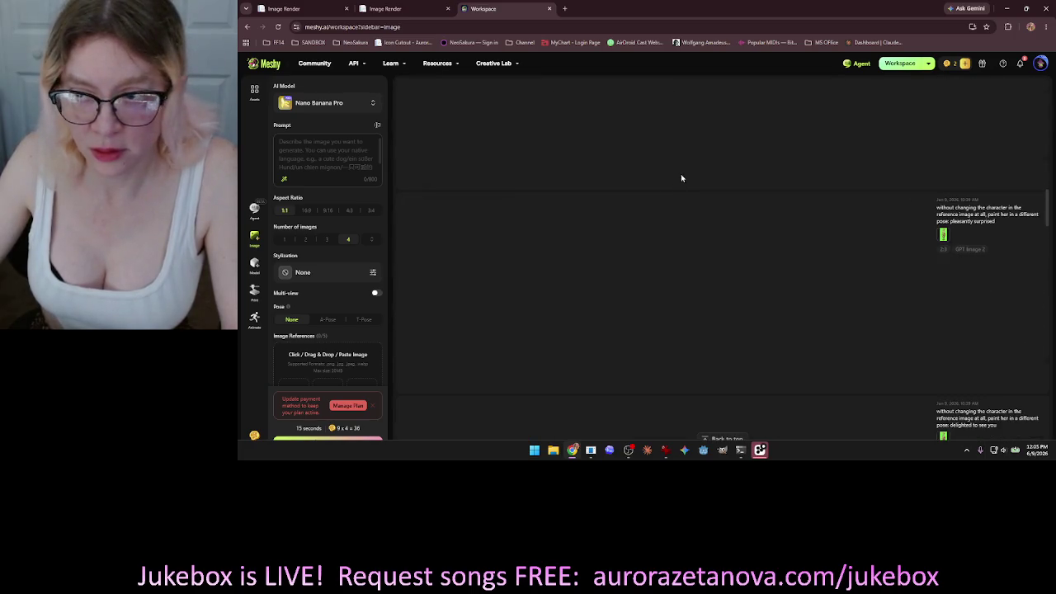
scroll(682, 182, "down", 5)
scroll(682, 188, "down", 10)
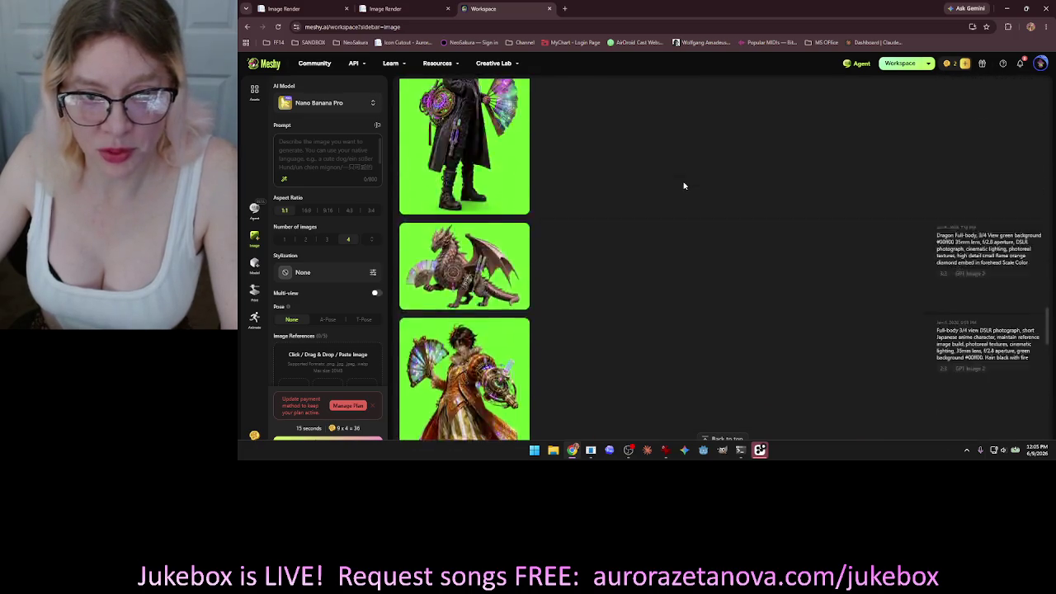
scroll(683, 186, "down", 10)
scroll(684, 189, "up", 10)
scroll(700, 260, "down", 5)
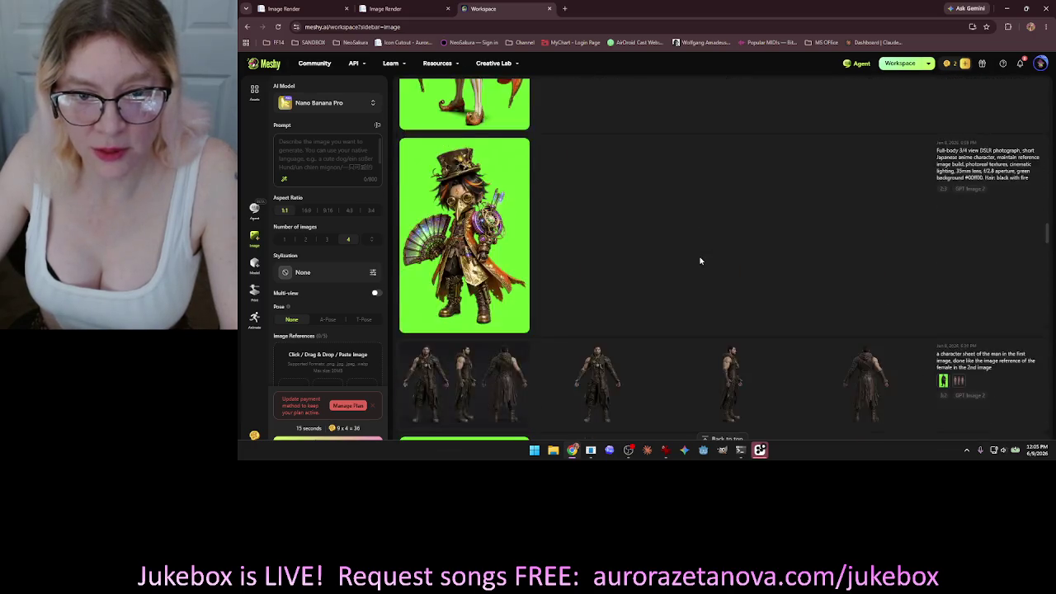
scroll(700, 260, "down", 2)
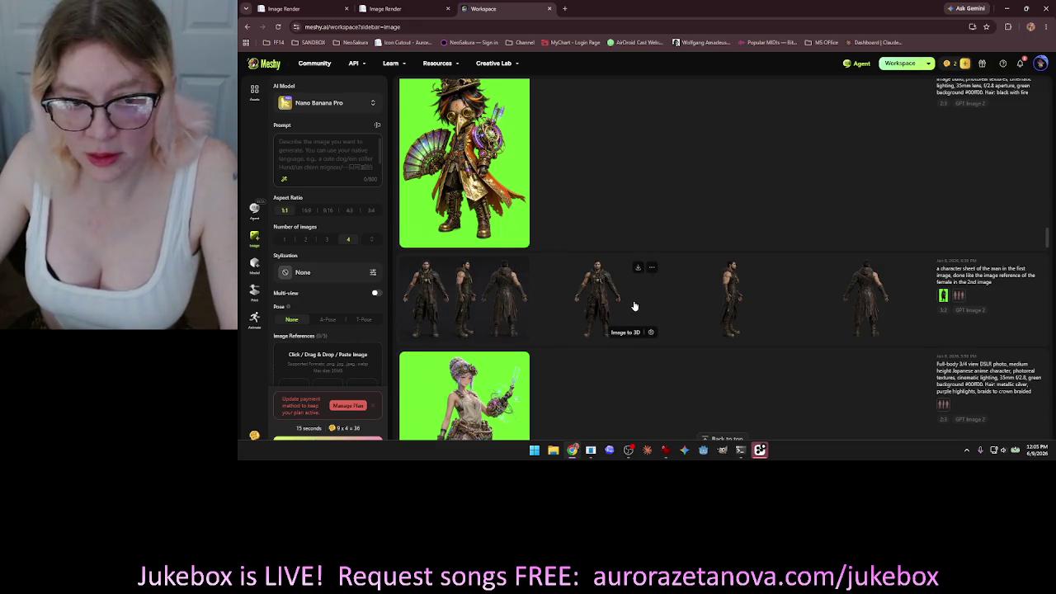
scroll(635, 306, "down", 10)
scroll(635, 301, "up", 8)
scroll(640, 285, "up", 10)
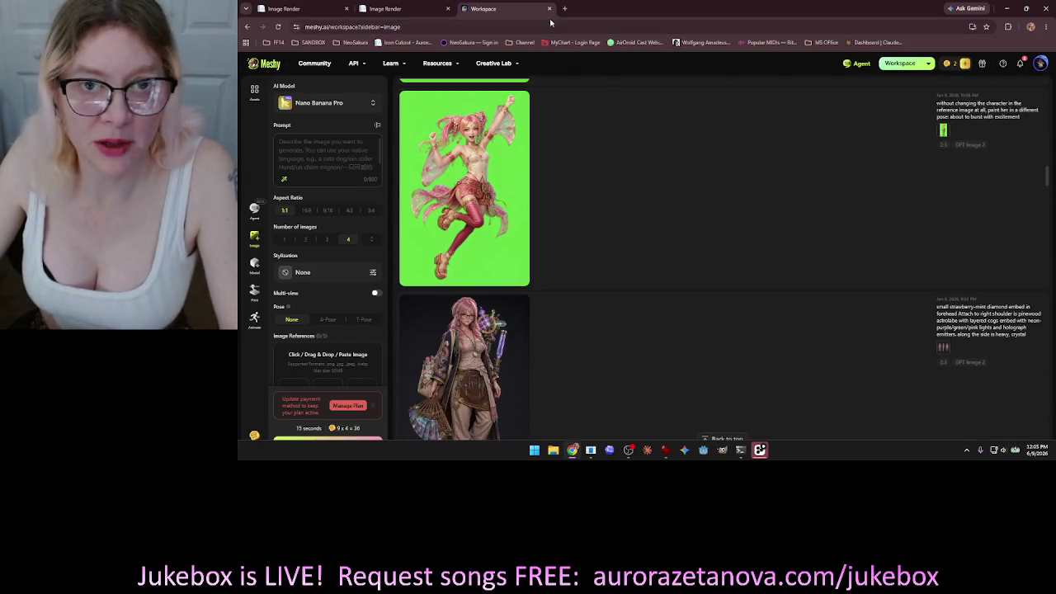
left_click(549, 8)
Shrink the browser beside the image viewer and bring up the file picker for Image Block 2.
mouse_move(563, 17)
left_mouse_down()
mouse_move(640, 33)
mouse_move(873, 44)
mouse_move(942, 21)
left_mouse_up()
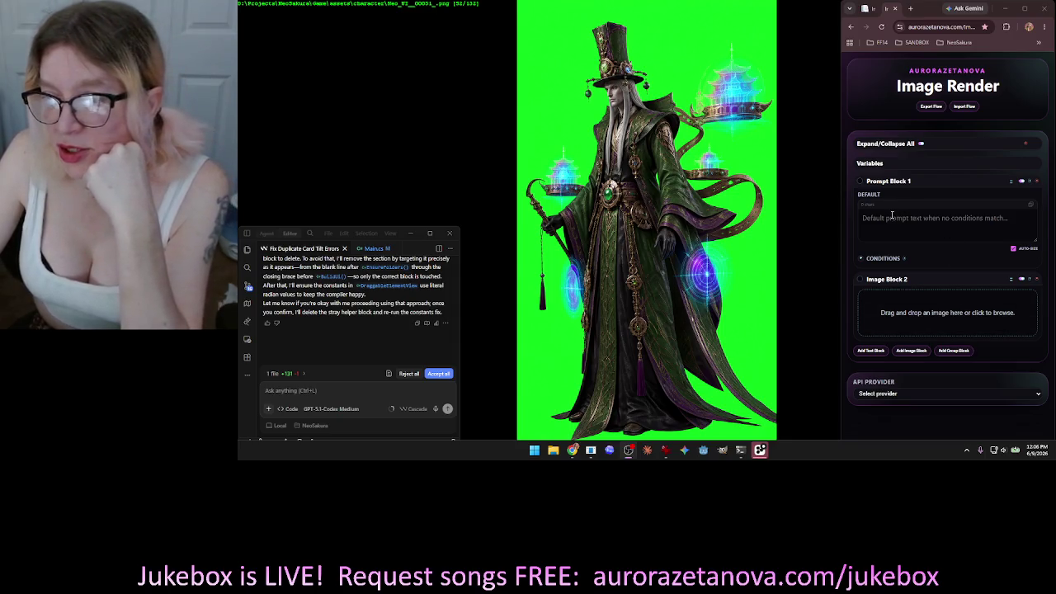
left_click(931, 310)
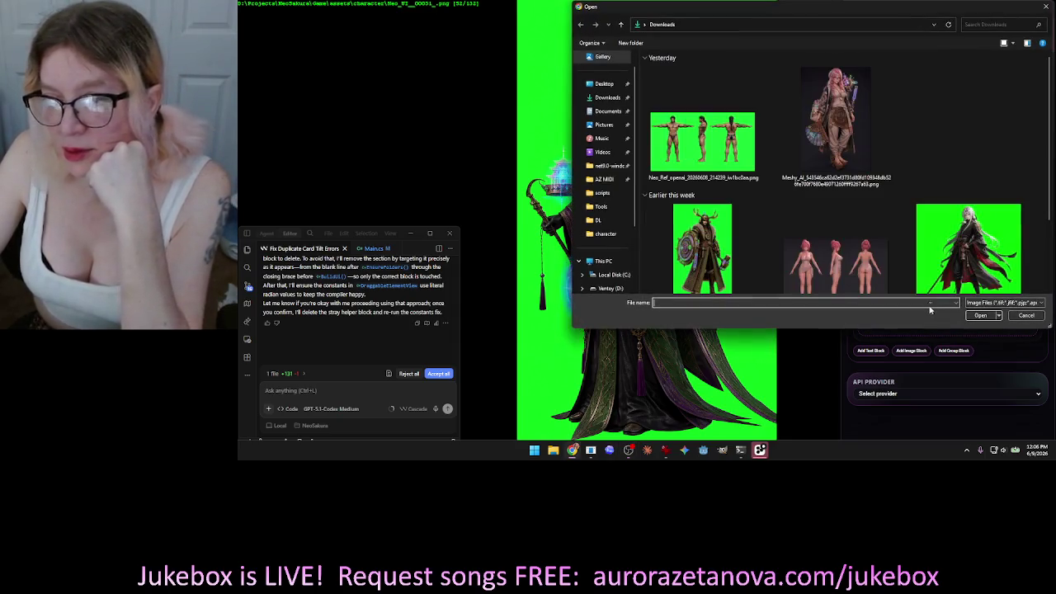
Browse the character assets folder and then the DL folder in the Open dialog.
scroll(908, 123, "down", 1)
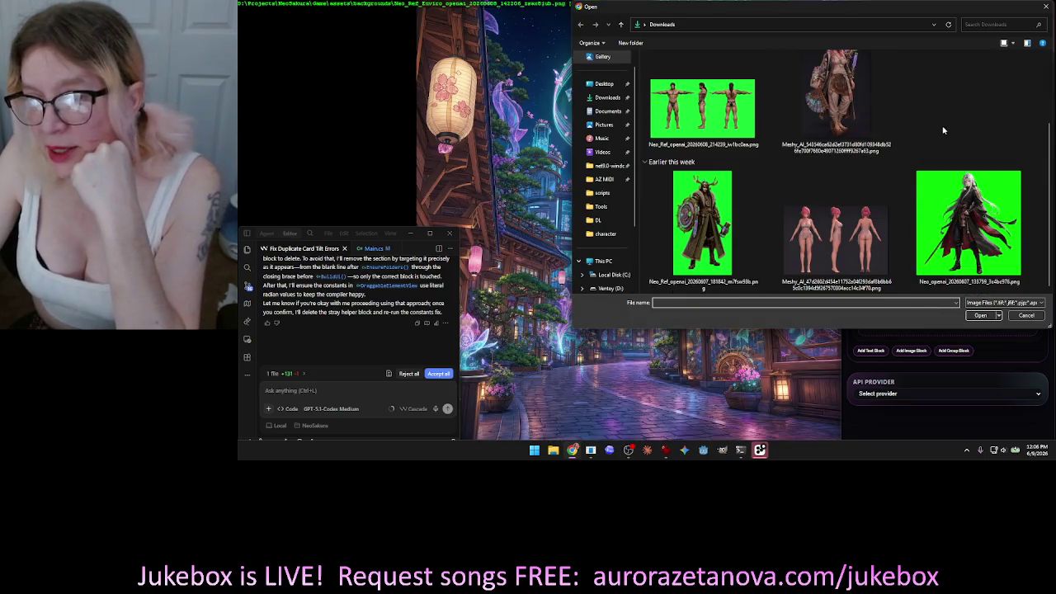
scroll(952, 128, "up", 1)
scroll(952, 128, "down", 1)
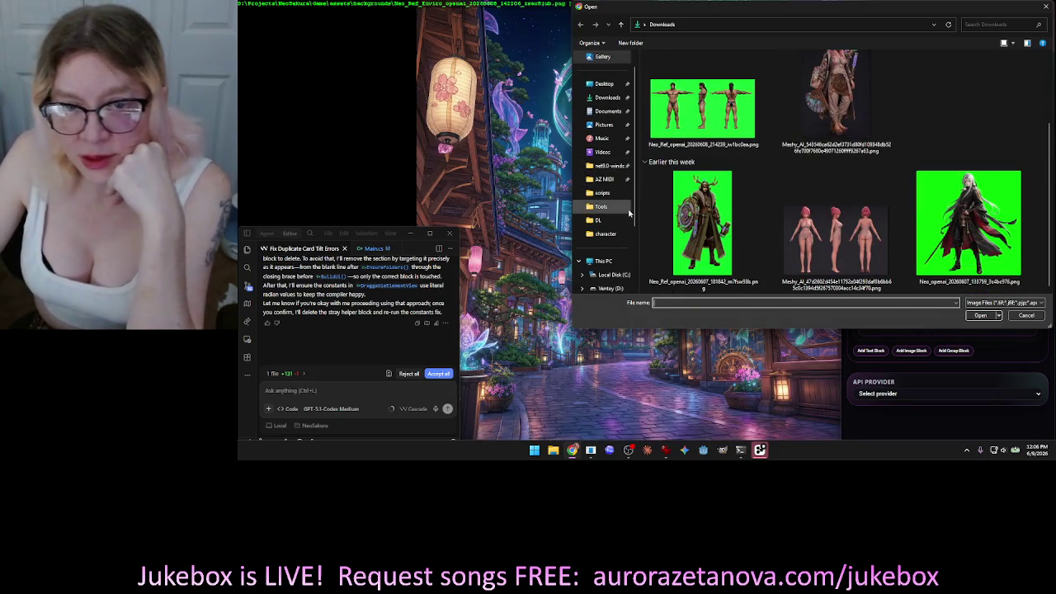
left_click(615, 234)
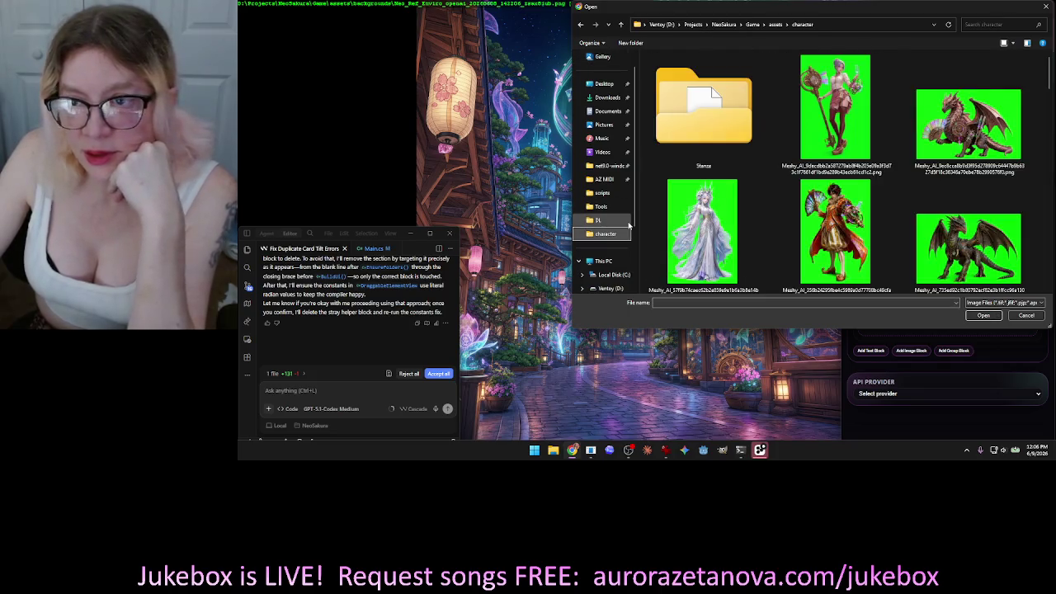
scroll(909, 178, "down", 3)
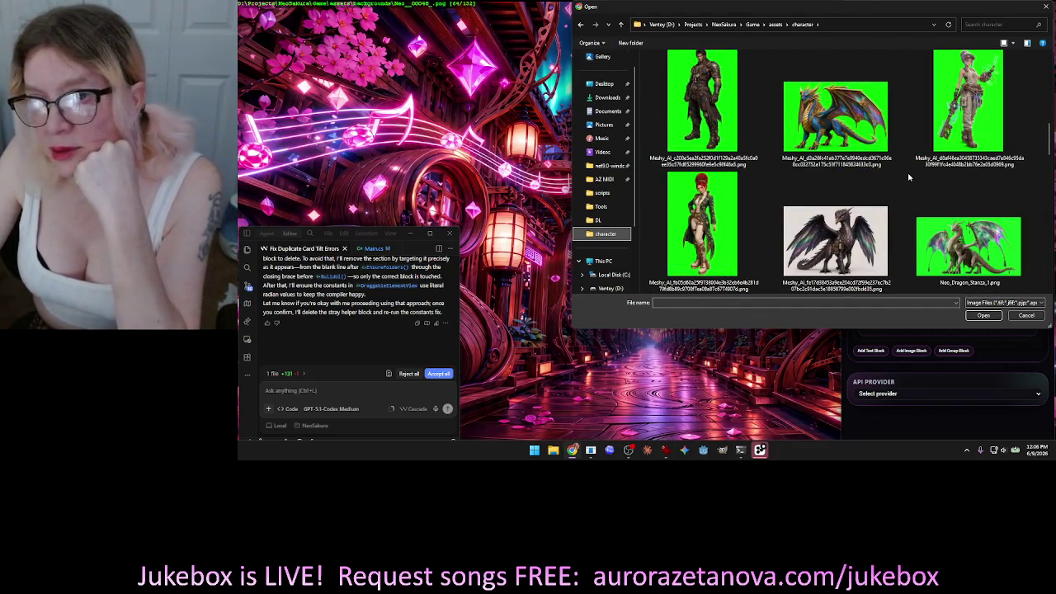
scroll(909, 174, "down", 5)
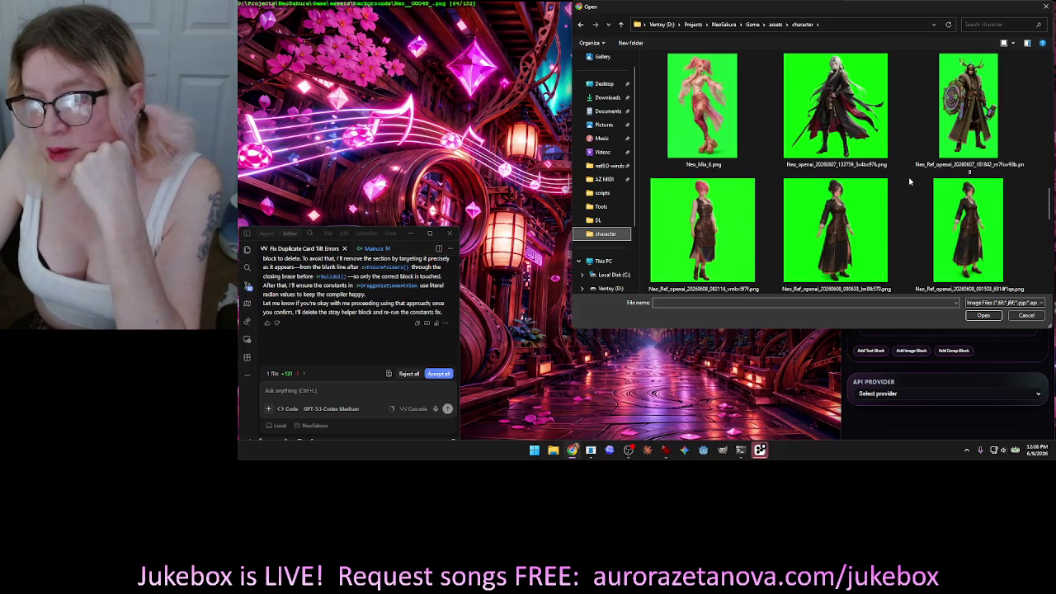
scroll(910, 181, "down", 5)
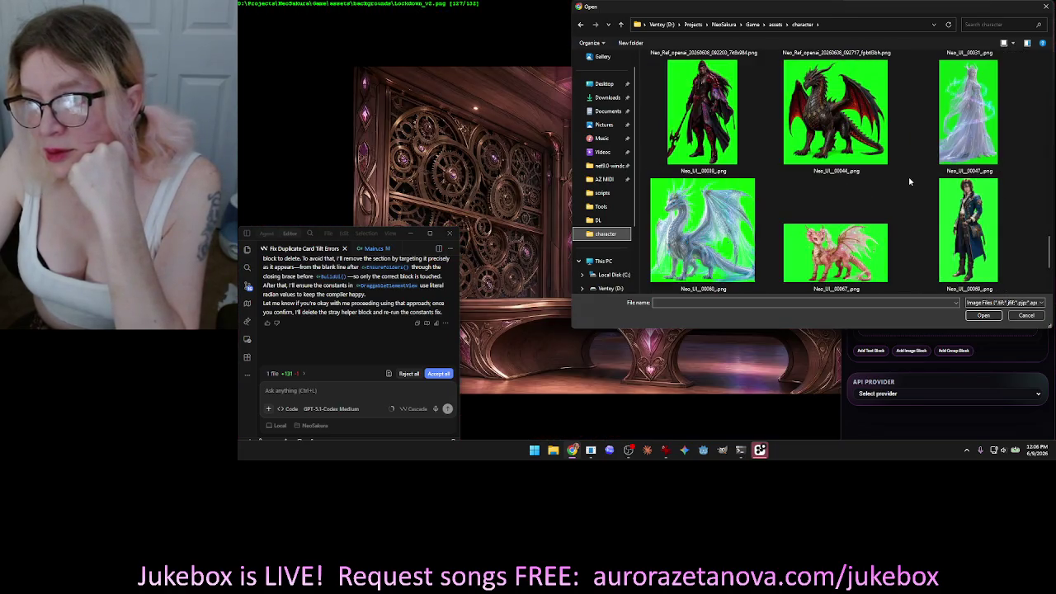
scroll(910, 182, "down", 1)
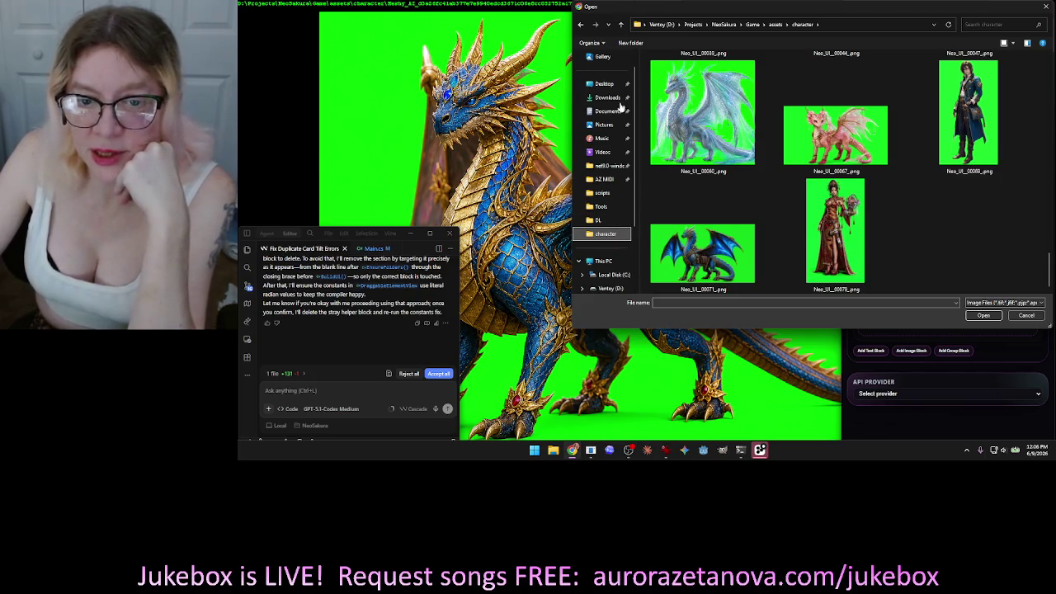
left_click(600, 219)
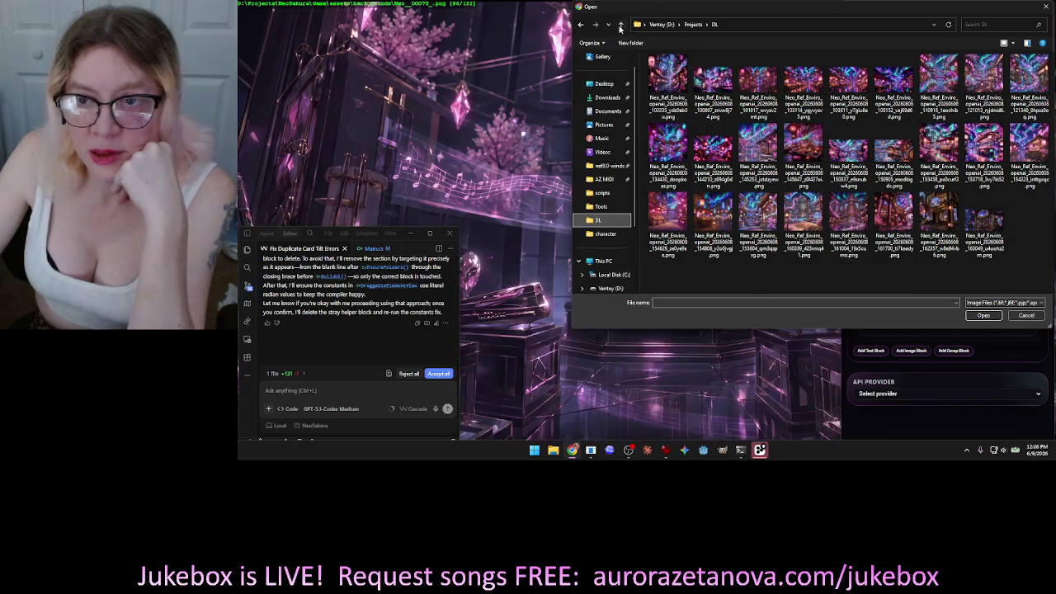
Navigate to Projects > NeoSakura > NeoSakura > Art Ref, then close the dialog without choosing an image.
left_click(621, 25)
double_click(673, 104)
double_click(668, 80)
double_click(667, 70)
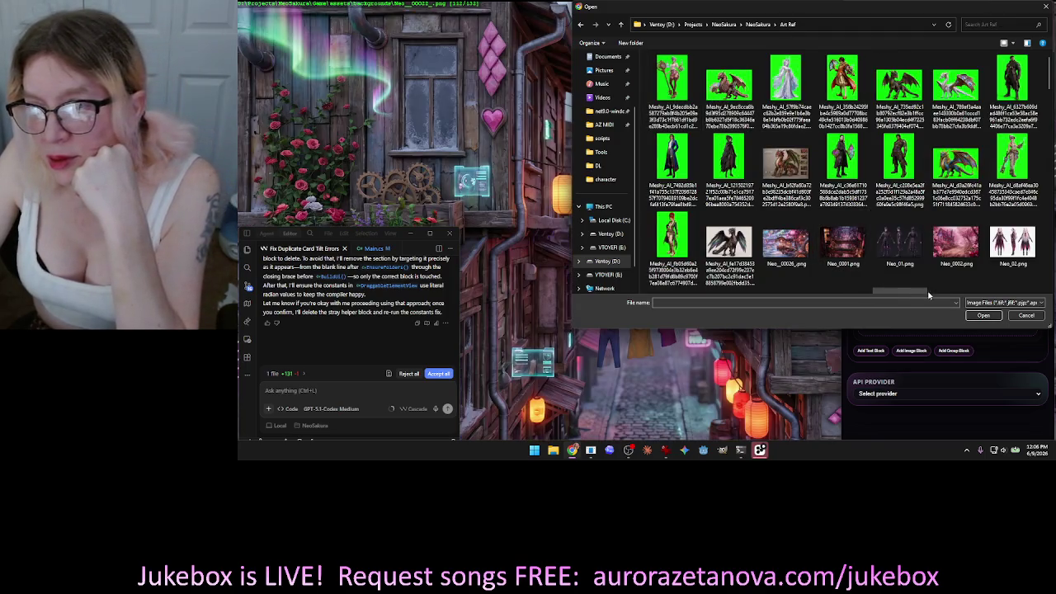
scroll(946, 287, "down", 2)
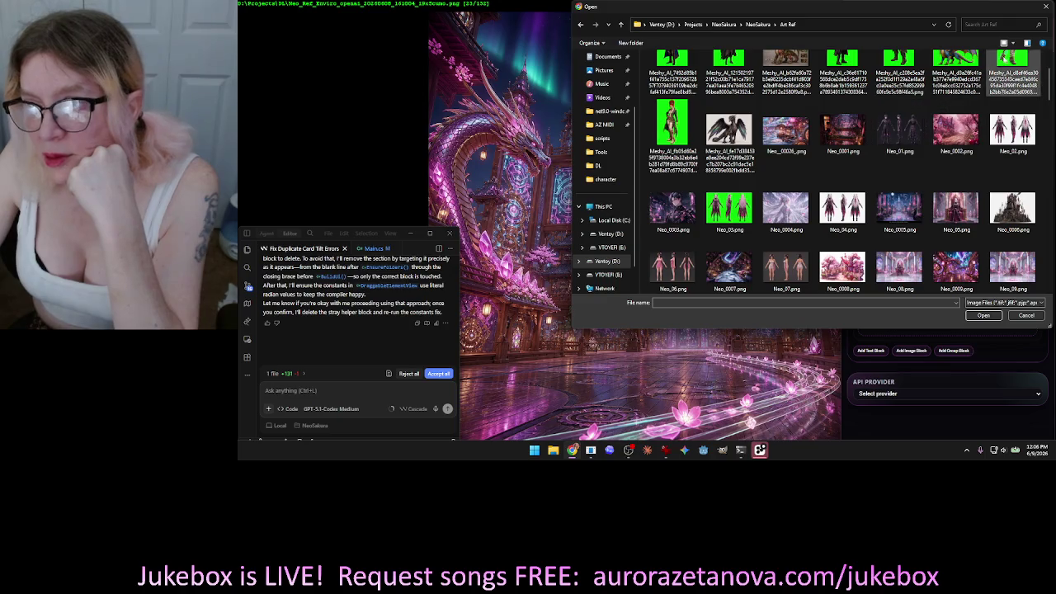
left_click(1045, 6)
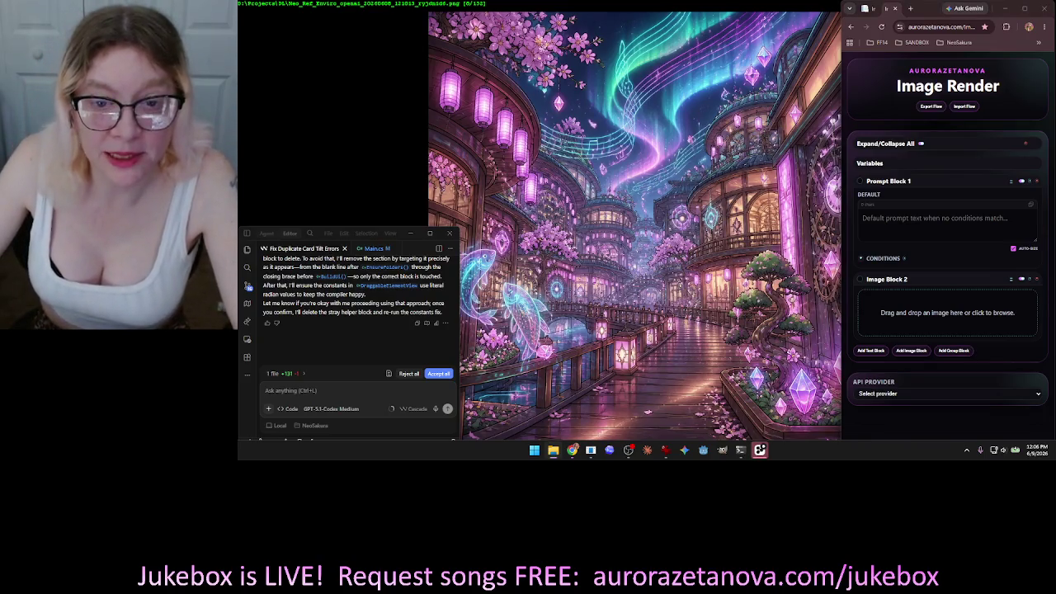
Browse a new File Explorer window to D:\Projects\NeoSakura\NeoSakura\Art Ref.
key("super+e")
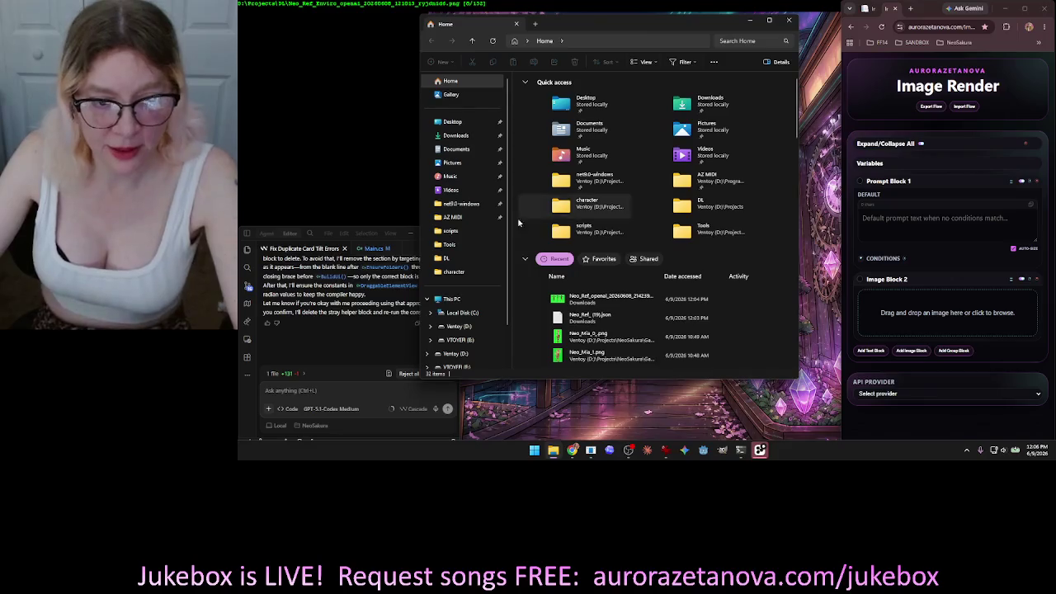
left_click(450, 257)
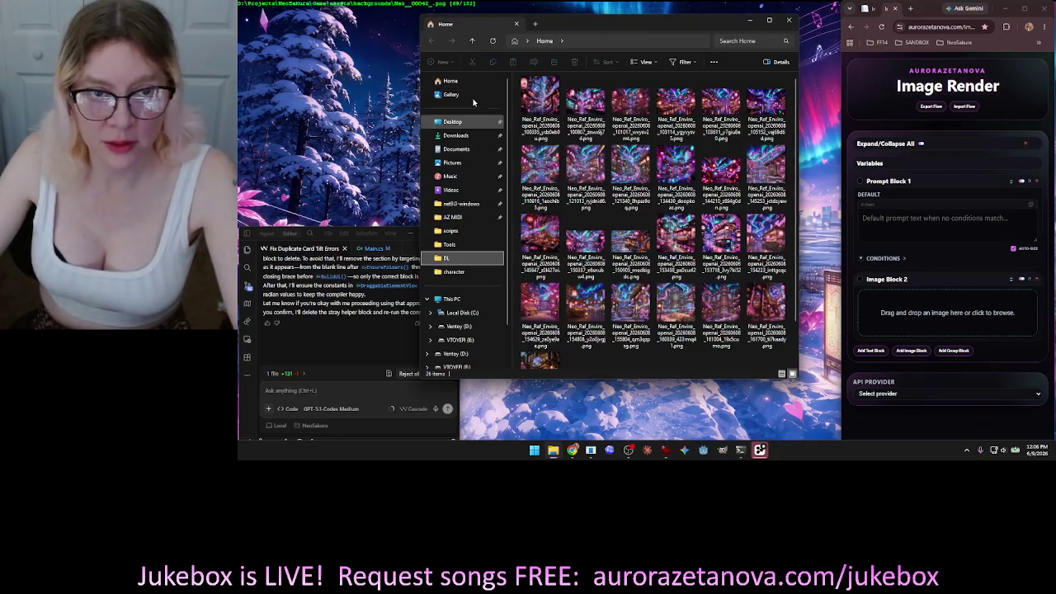
left_click(472, 41)
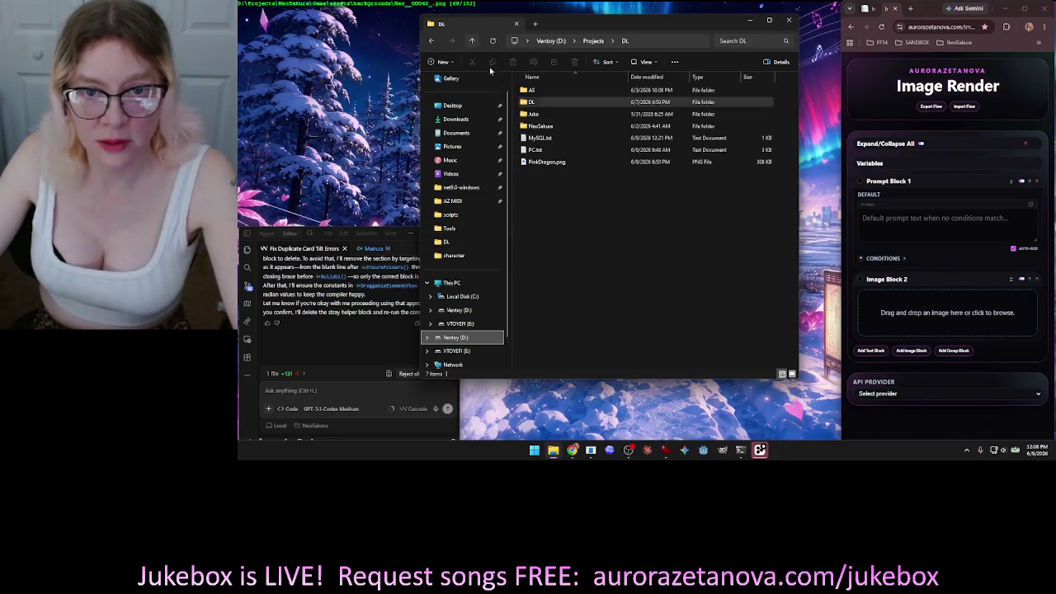
double_click(541, 127)
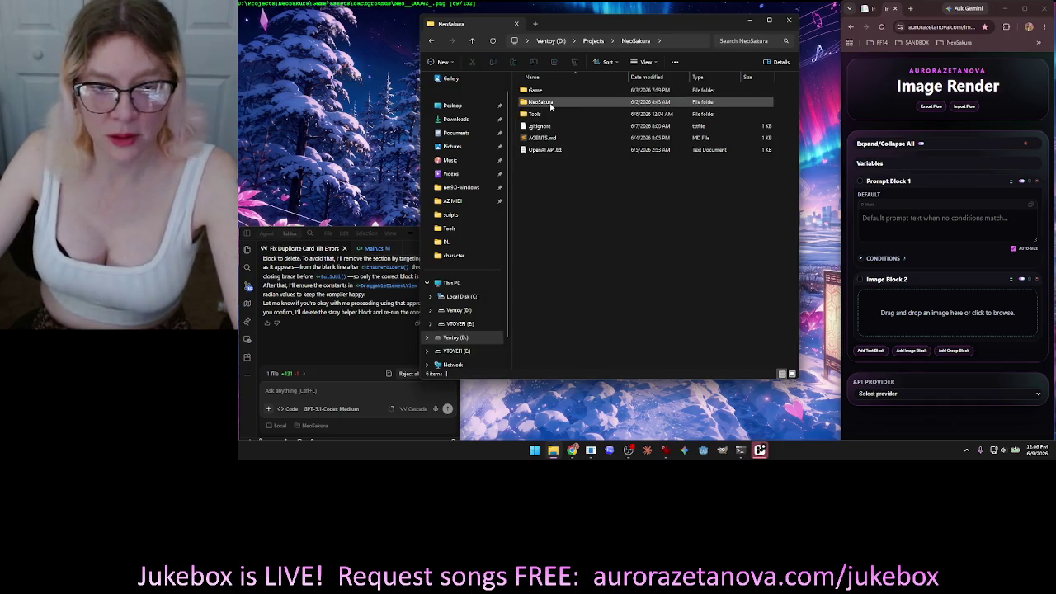
double_click(545, 102)
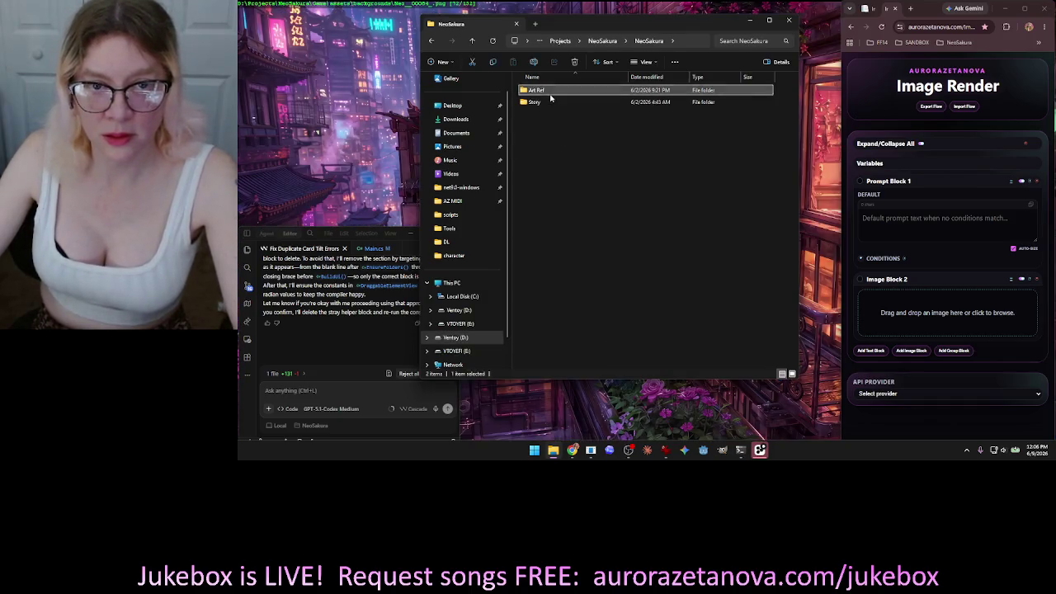
double_click(545, 90)
Preview the Neo_01.png character turnaround sheet, then close the viewer.
scroll(776, 140, "down", 3)
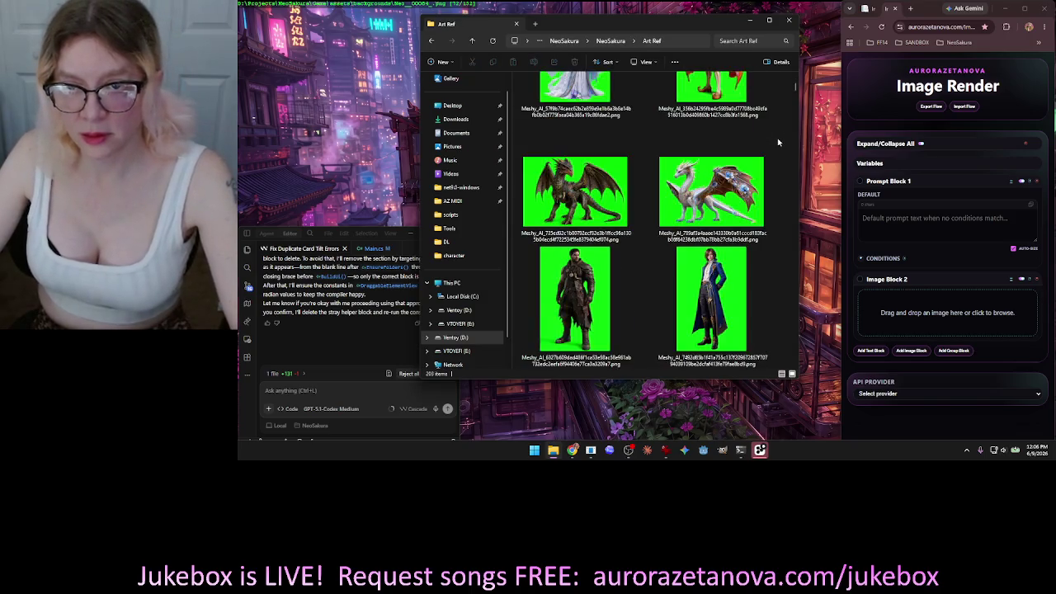
scroll(780, 147, "down", 3)
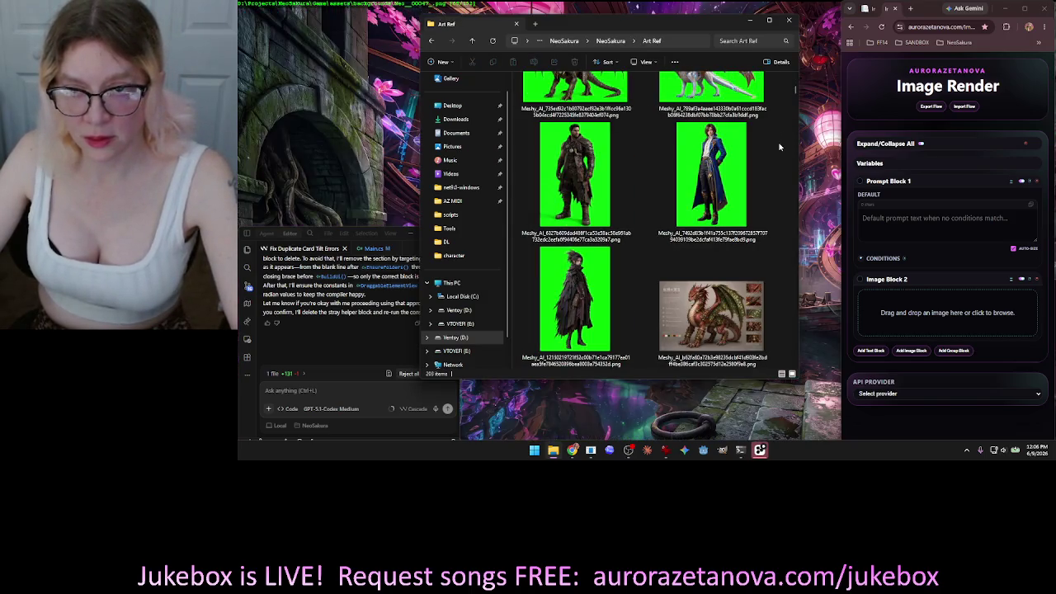
scroll(780, 147, "down", 10)
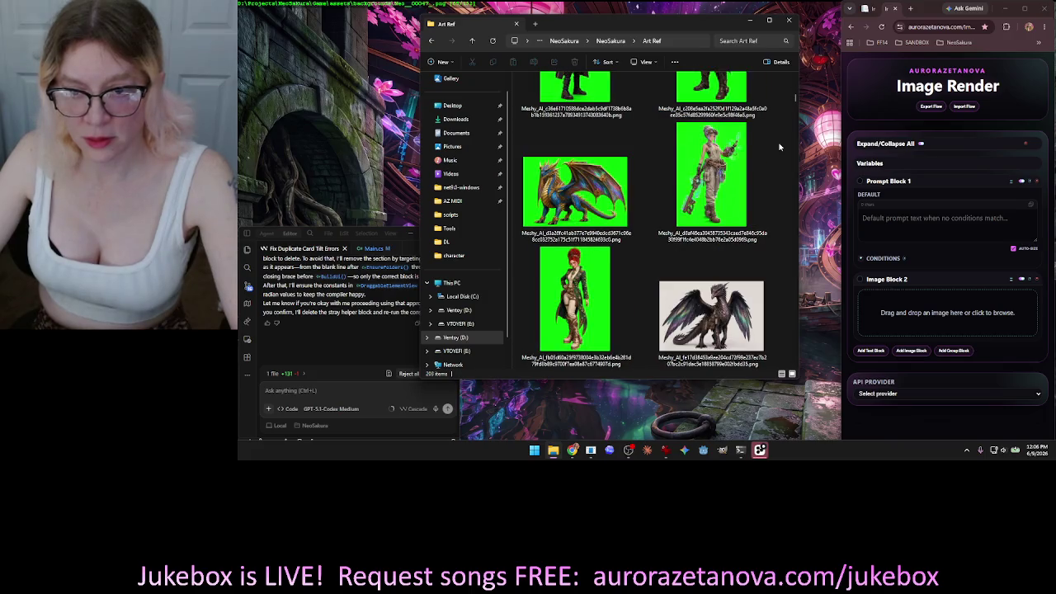
scroll(780, 147, "down", 5)
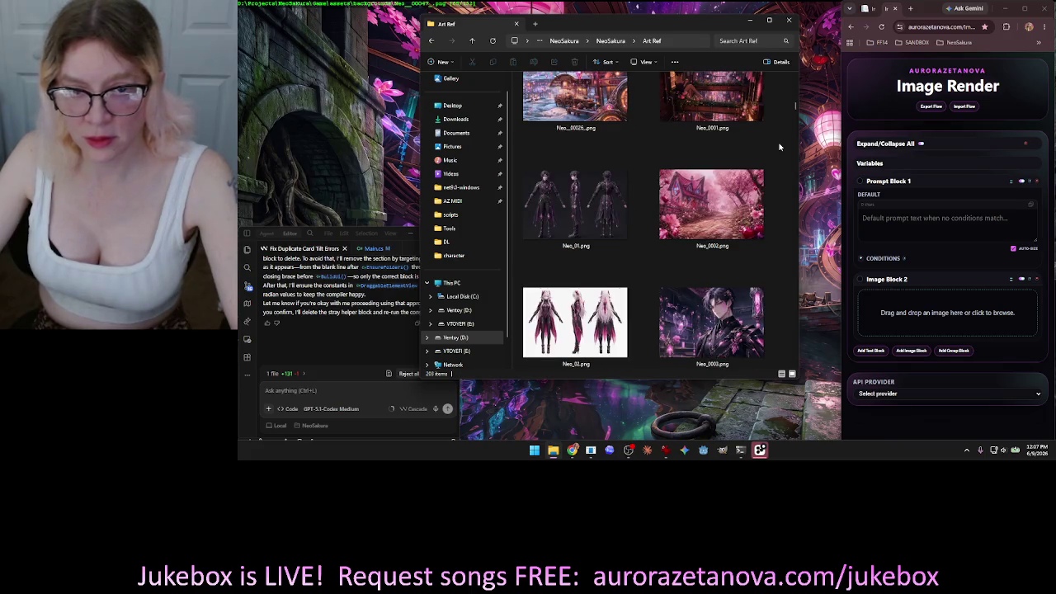
left_click(585, 202)
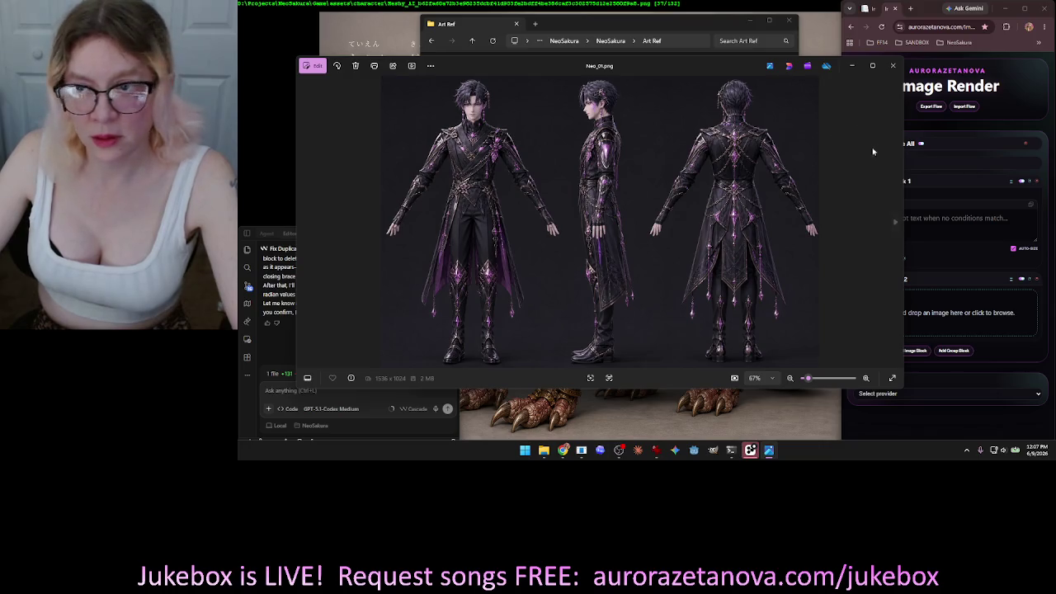
left_click(891, 68)
scroll(781, 177, "down", 2)
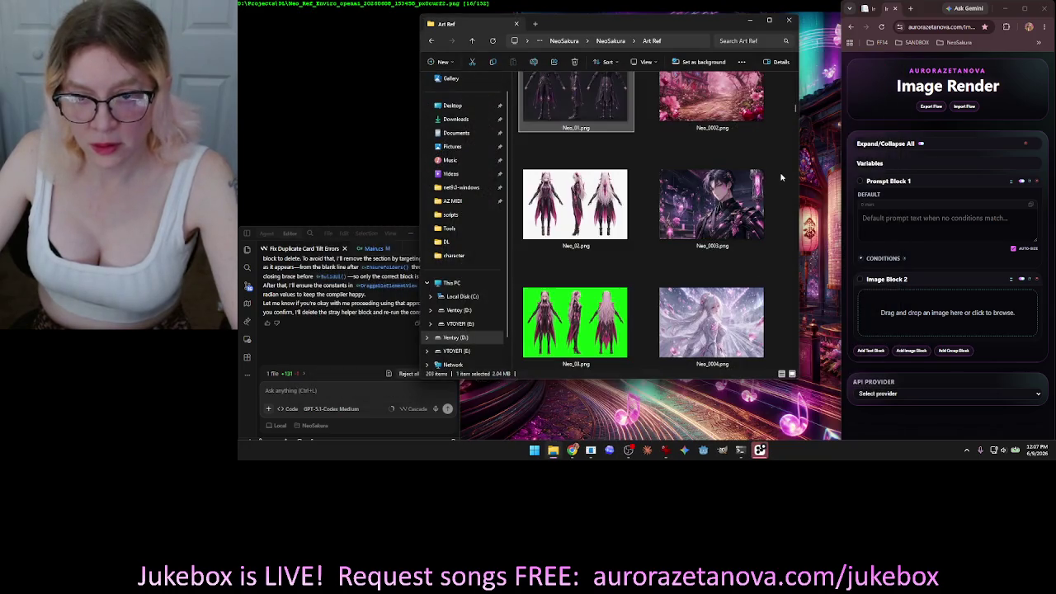